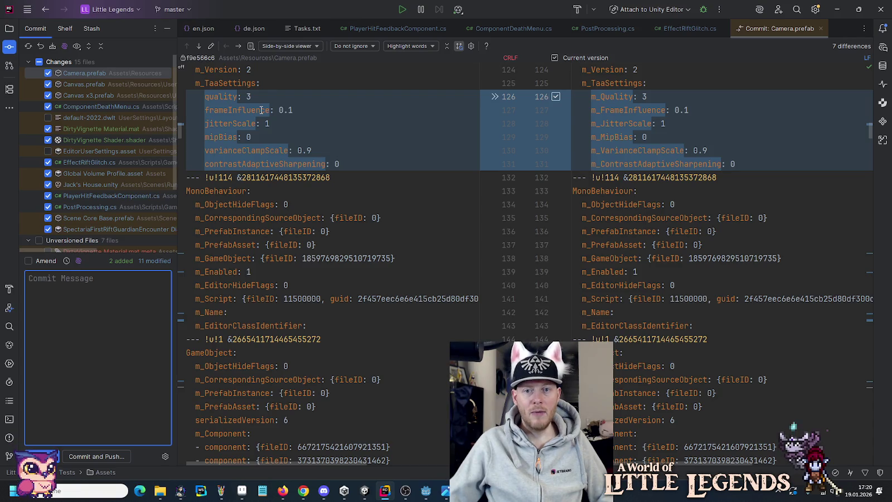
Review Camera.prefab's changes: TAA quality, the old frameInfluence line and m_RenderPostProcessing.
left_click(580, 98)
left_click(192, 108)
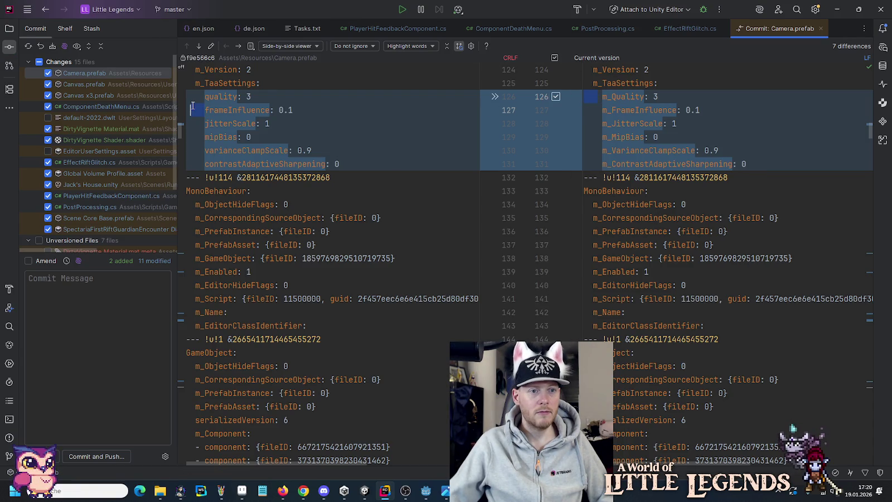
left_click(317, 111)
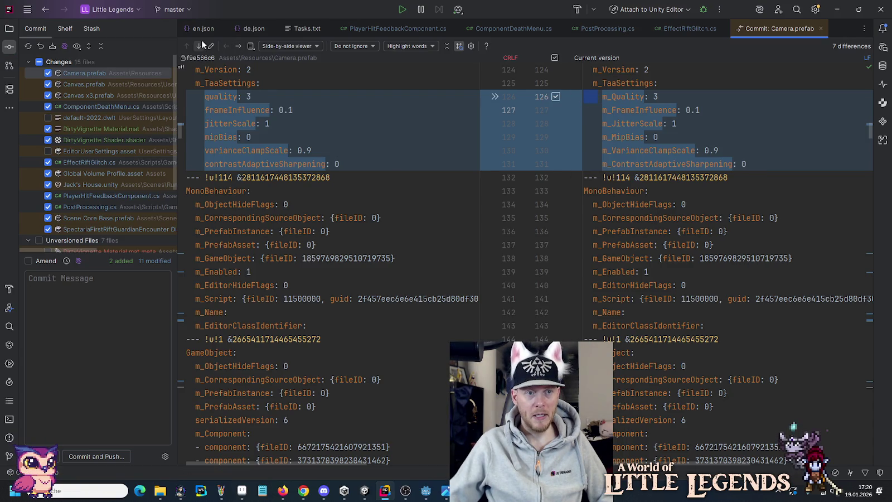
left_click(200, 45)
left_click(200, 45)
left_click(199, 45)
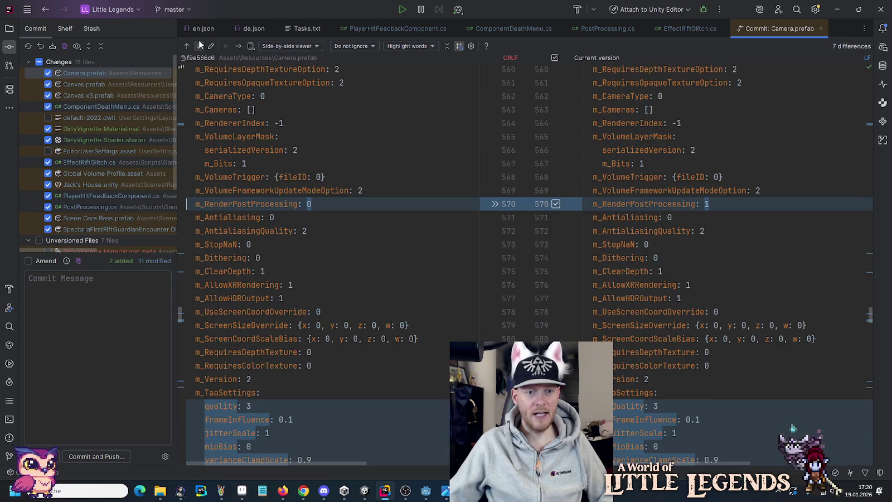
Advance to ComponentDeathMenu.cs and step through its differences.
left_click(237, 46)
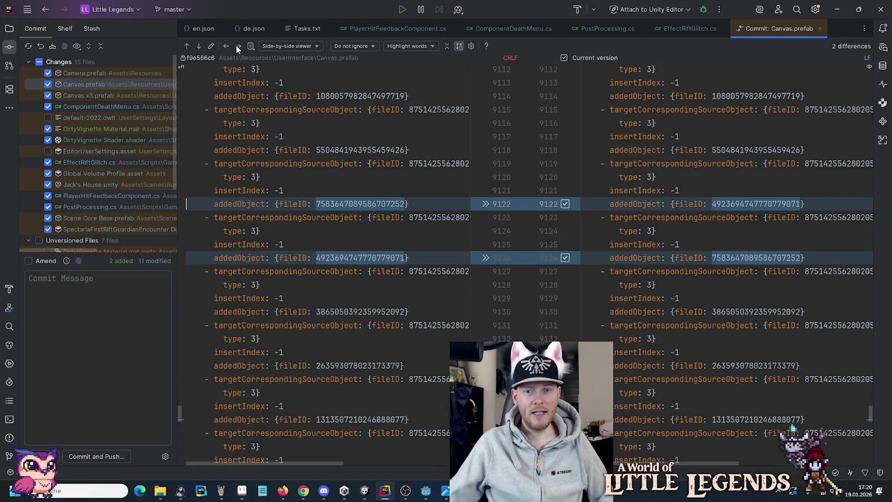
left_click(237, 47)
left_click(237, 46)
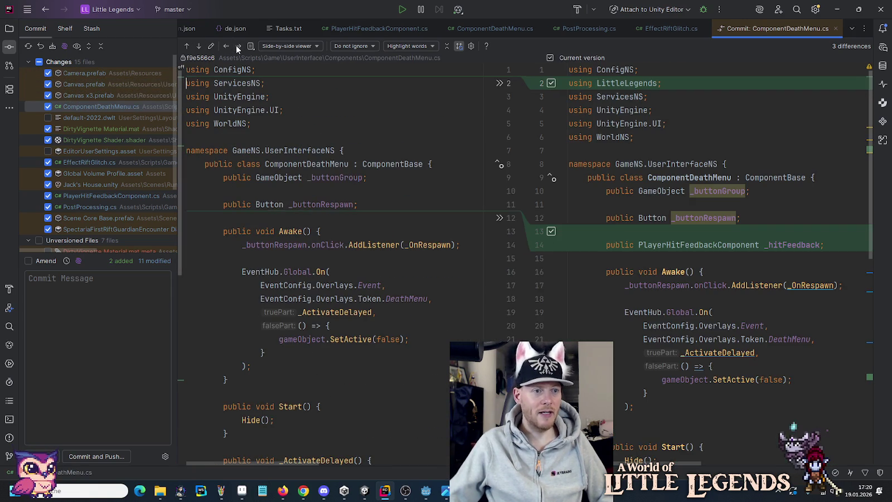
left_click(199, 46)
left_click(199, 46)
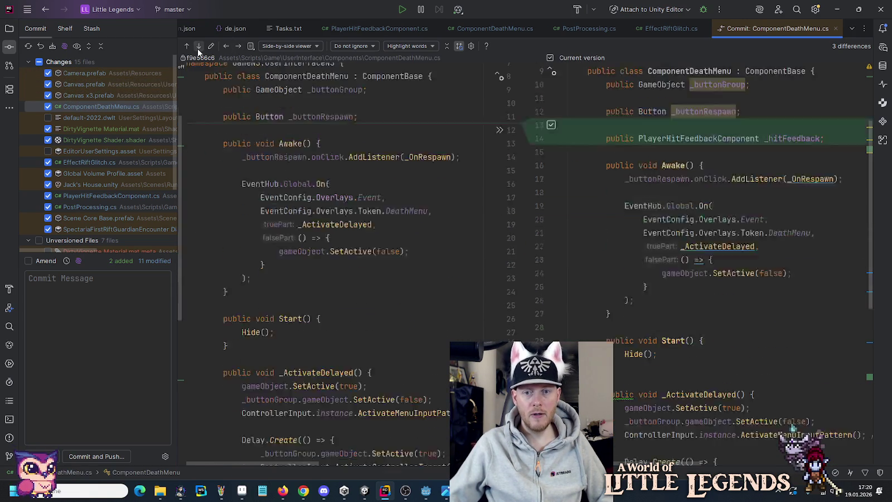
left_click(129, 309)
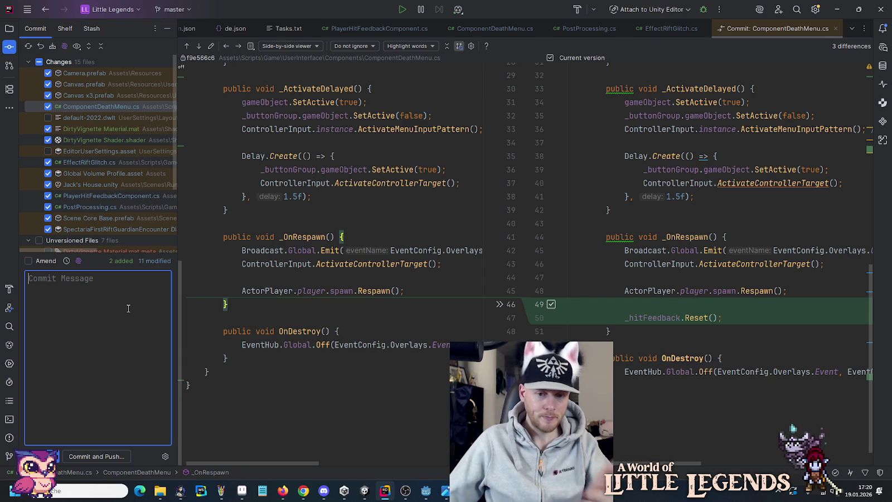
Step through the DirtyVignette Shader, Global Volume Profile.asset and Jack's House.unity diffs.
left_click(234, 45)
left_click(234, 45)
left_click(234, 46)
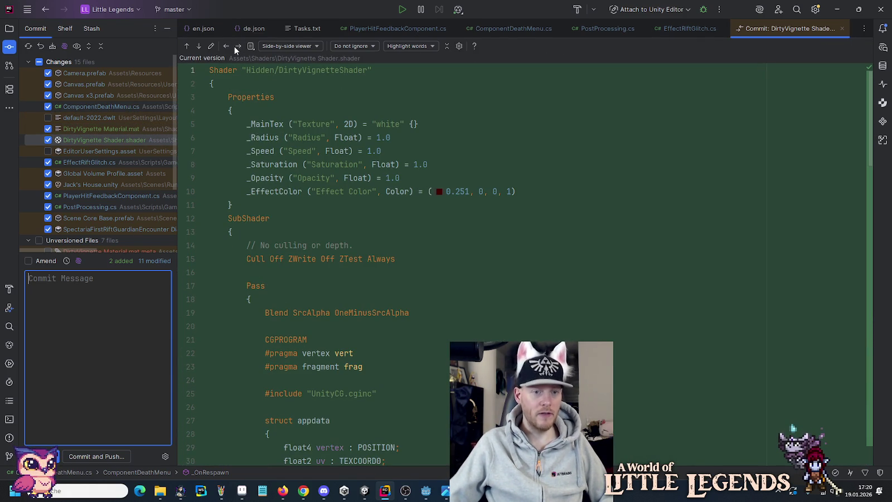
left_click(234, 46)
left_click(234, 46)
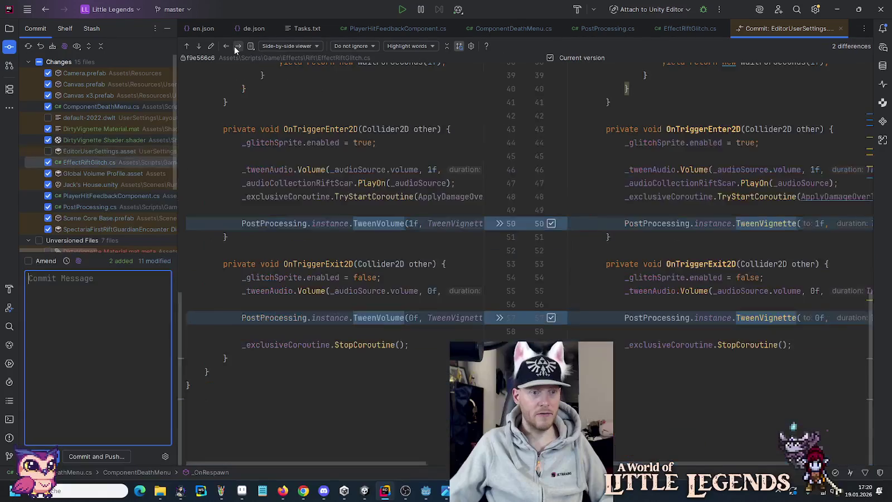
left_click(234, 46)
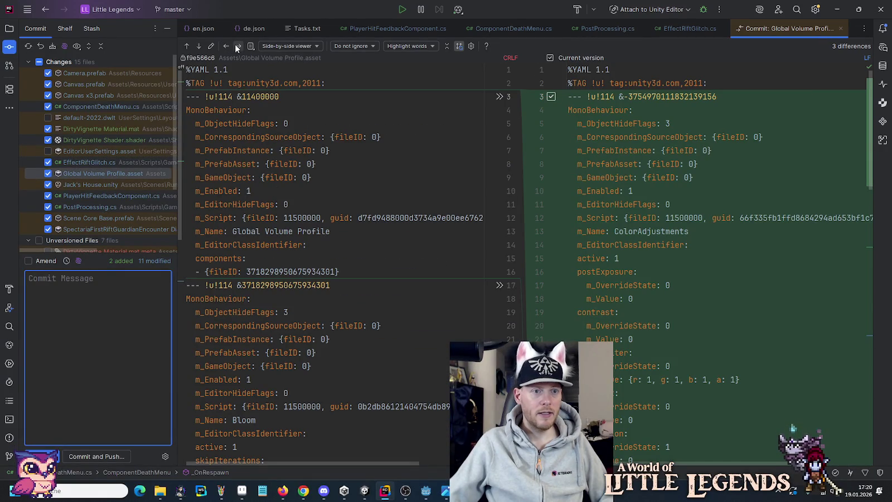
left_click(235, 46)
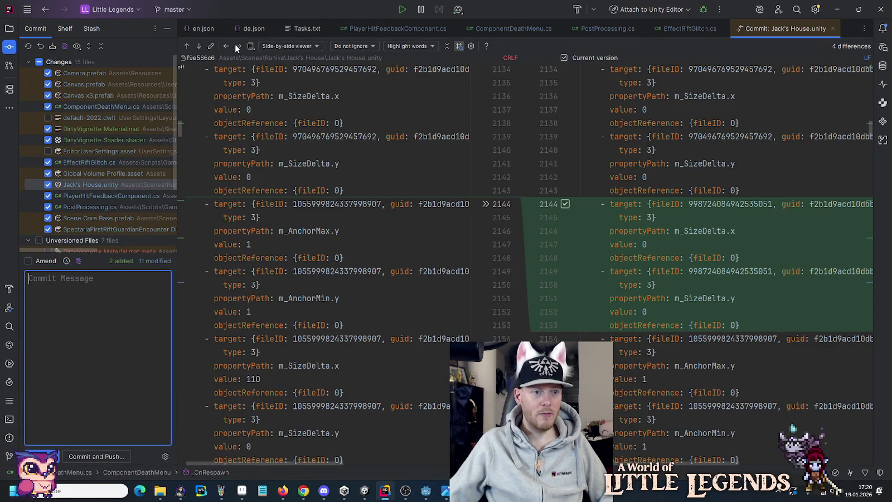
Review PlayerHitFeedbackComponent.cs changes, including _UpdateEffect, then advance to PostProcessing.cs.
left_click(234, 46)
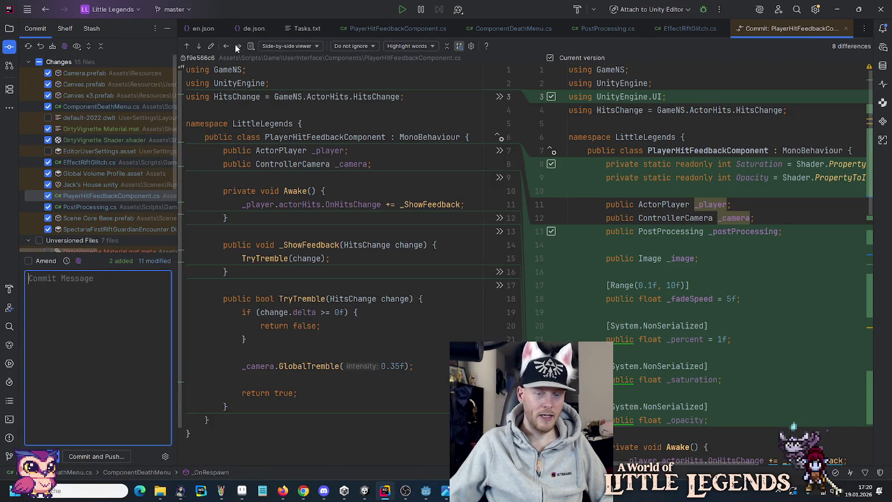
left_click(201, 46)
left_click(201, 46)
left_click(201, 46)
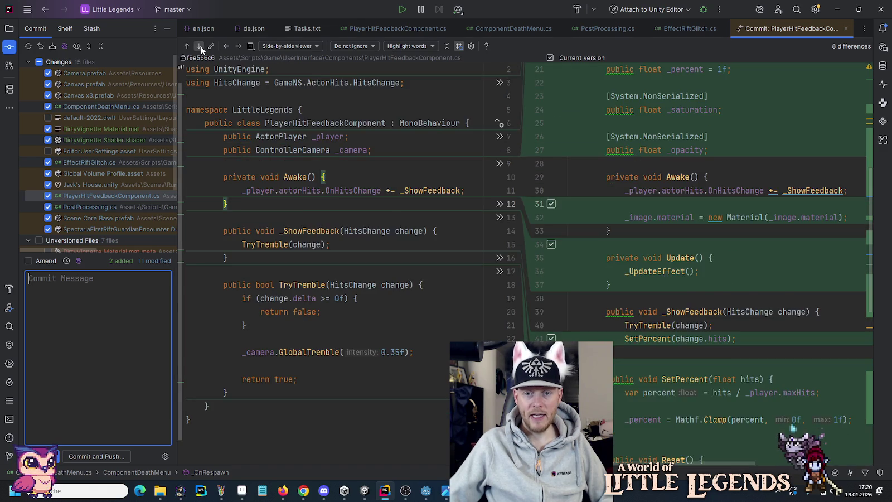
left_click(201, 46)
left_click(201, 46)
left_click(201, 46)
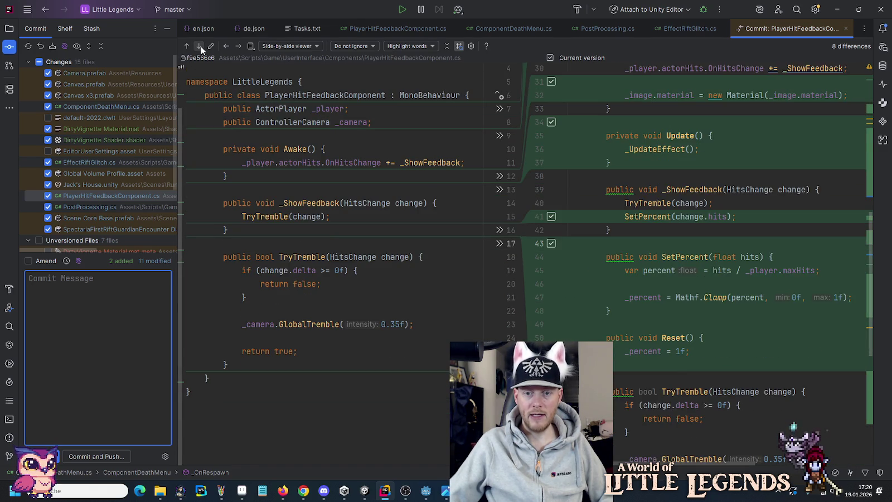
left_click(201, 46)
left_click(202, 48)
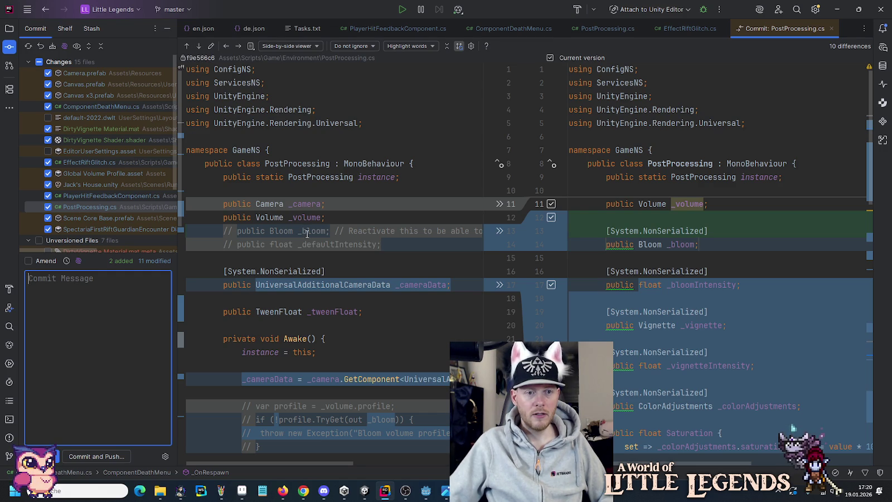
Step through PostProcessing.cs differences, including TweenVolume and the OnDestroy bloom and vignette change.
left_click(198, 46)
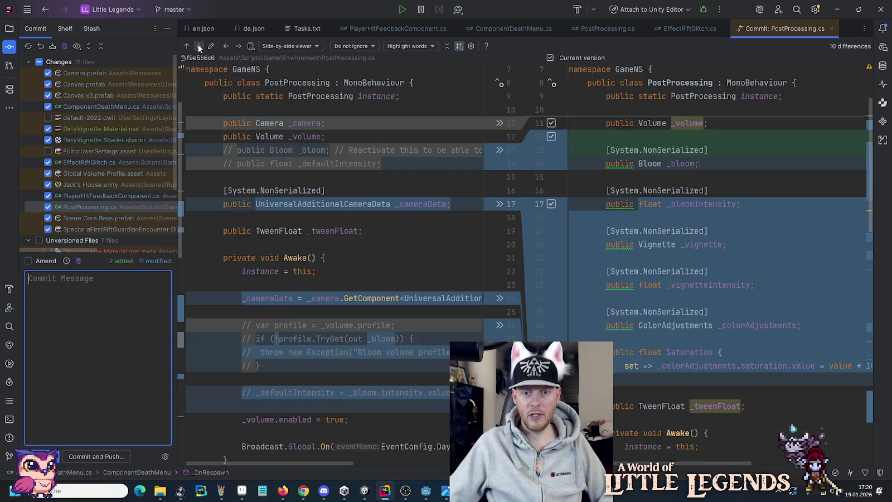
left_click(198, 46)
left_click(198, 45)
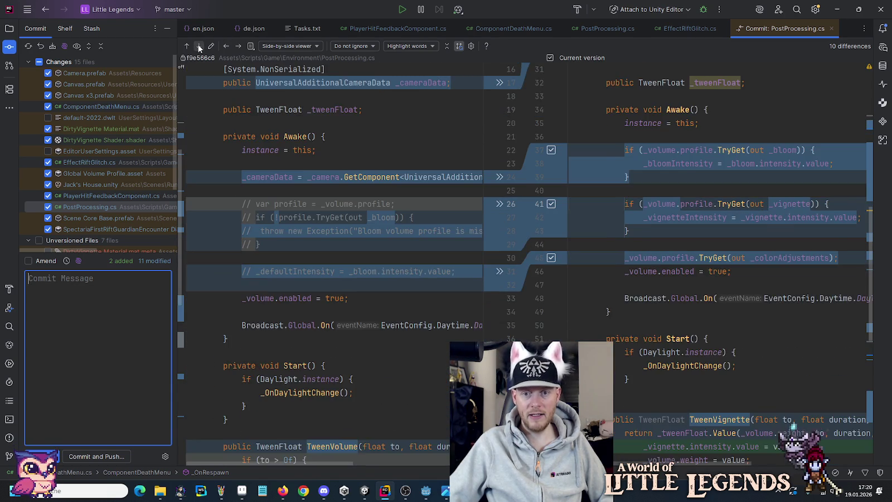
left_click(198, 45)
left_click(198, 46)
left_click(198, 46)
left_click(198, 45)
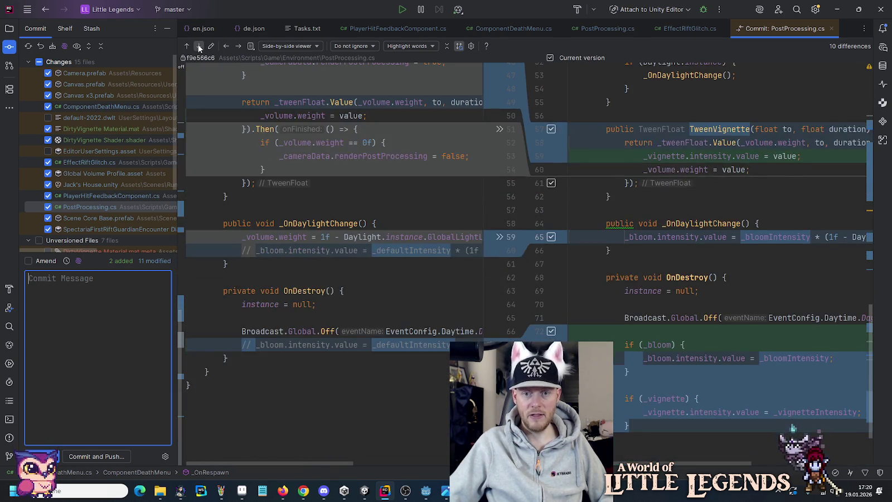
Step through Scene Core Base.prefab's differences to the SpectariaFirstRiftGuardianEncounter Dialog diff.
left_click(198, 45)
left_click(198, 46)
left_click(198, 46)
left_click(238, 46)
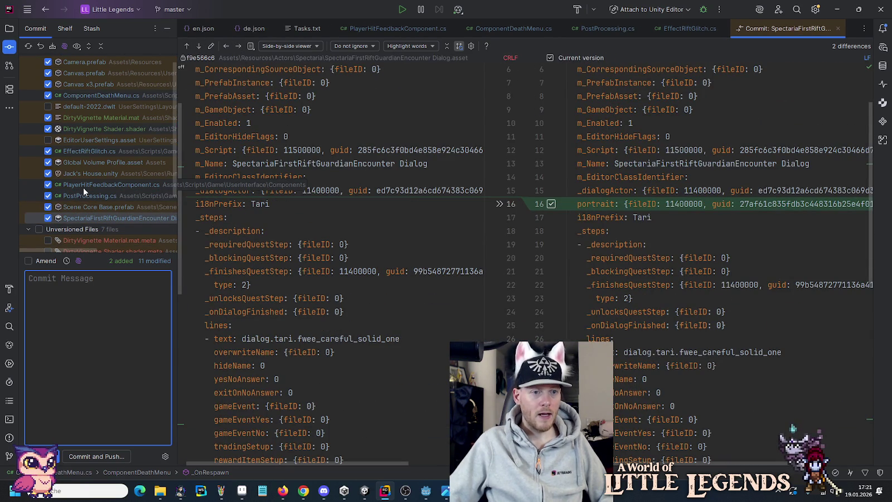
Include DirtyVignette Material.mat.meta and DirtyVignette Shader.shader.meta, and begin the message with 'Finishes'.
scroll(83, 188, "down", 3)
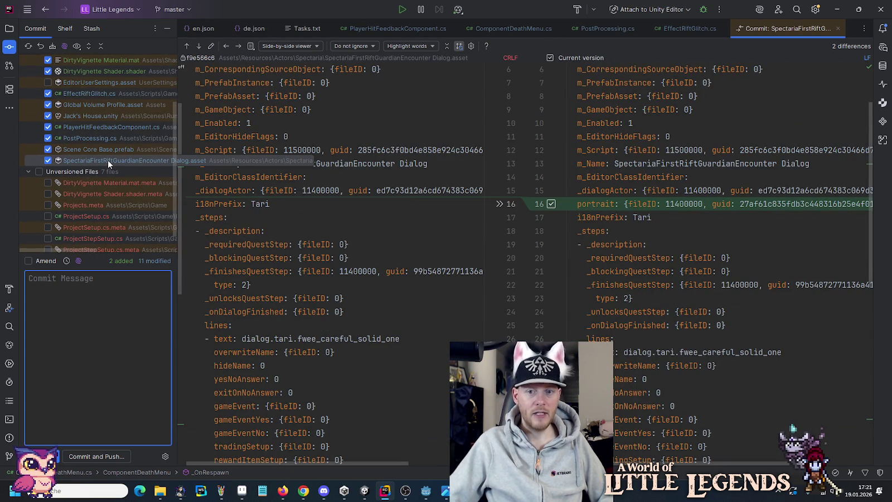
left_click(48, 183)
left_click(48, 194)
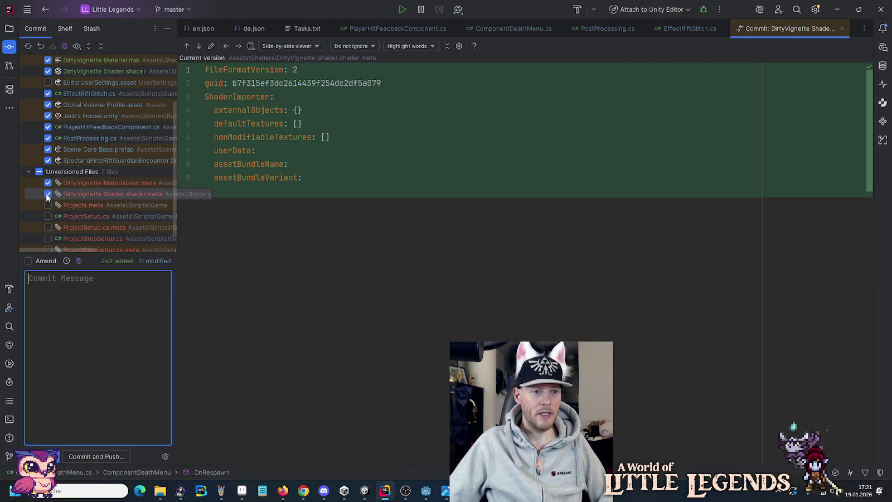
scroll(45, 193, "down", 1)
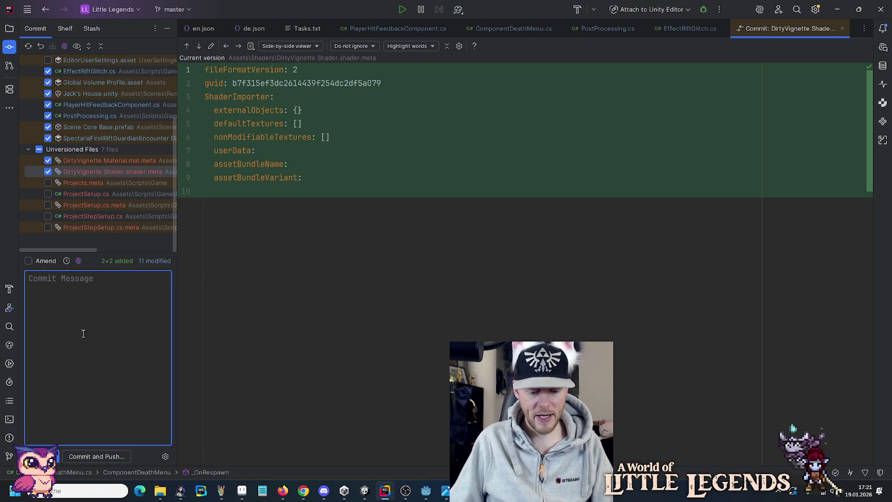
type("Finishes")
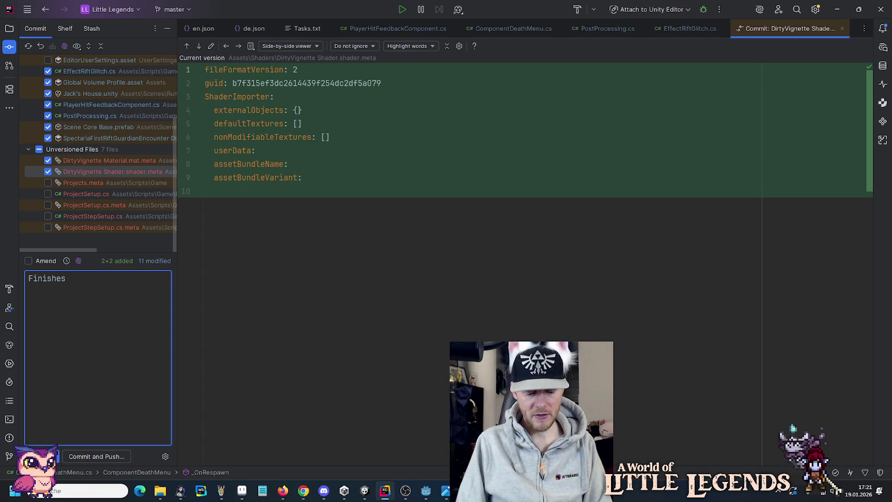
Complete the message as 'Finishes player hit effects, and moves the mini map below dialog.'.
type("player hit effects.")
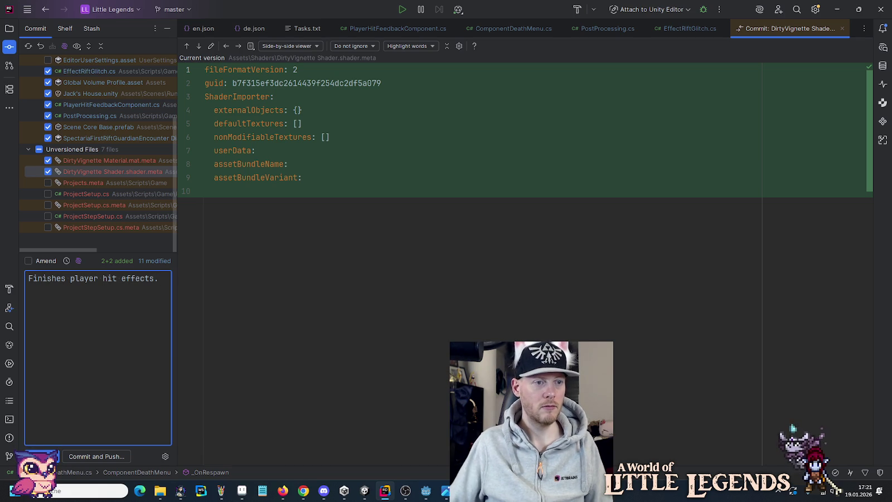
scroll(136, 178, "up", 5)
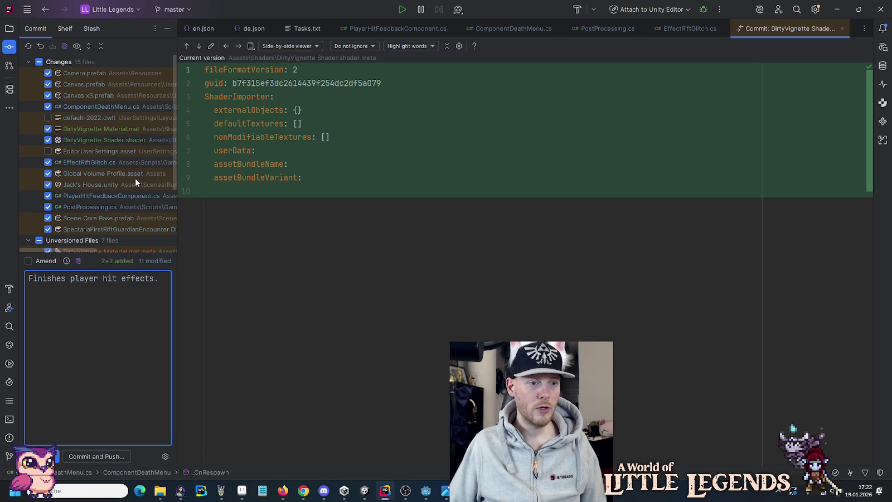
key("BackSpace")
type(", and ")
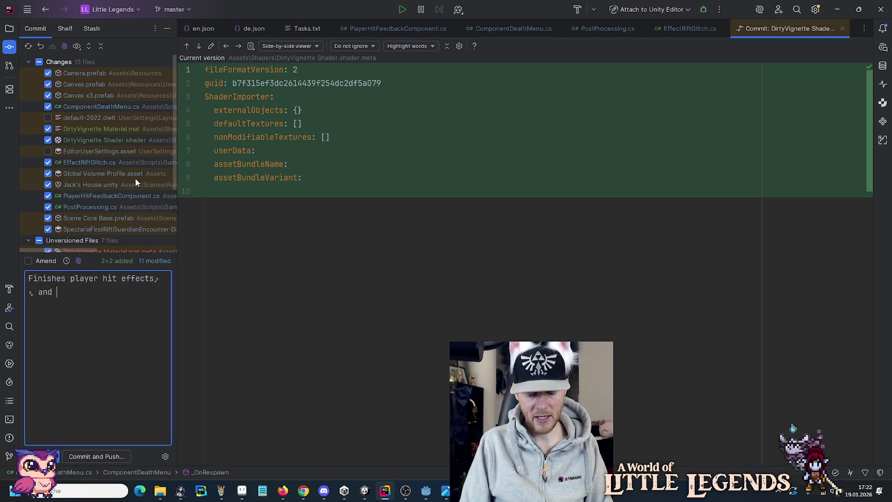
type("moves")
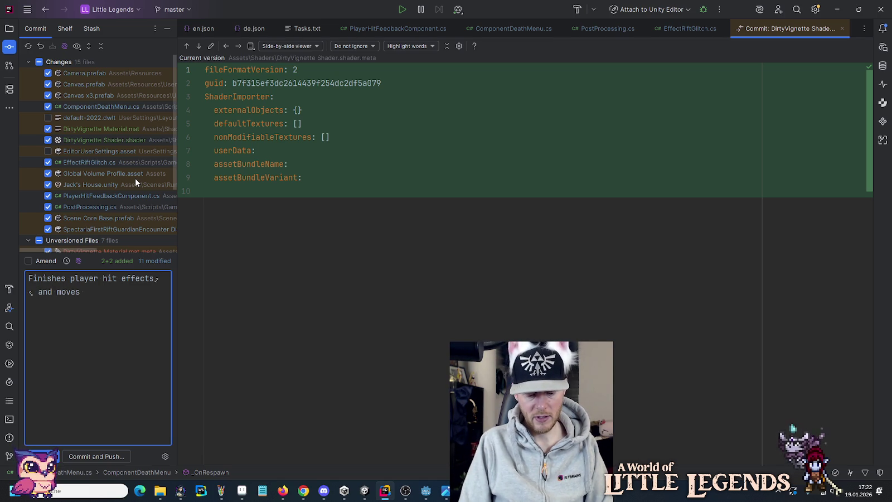
type(" the mi")
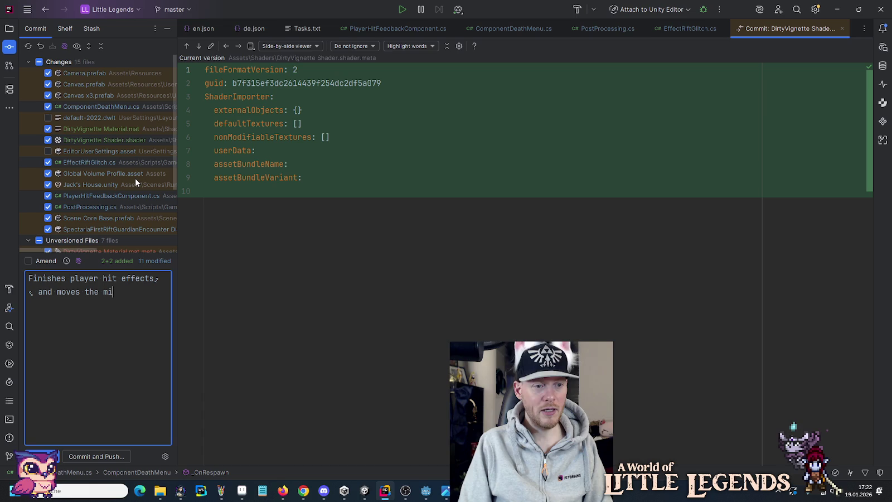
type("ni map")
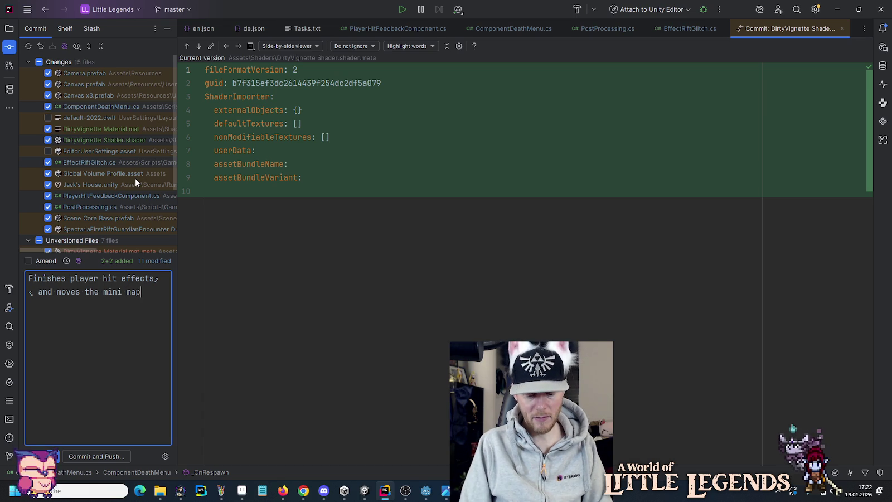
type(" below di")
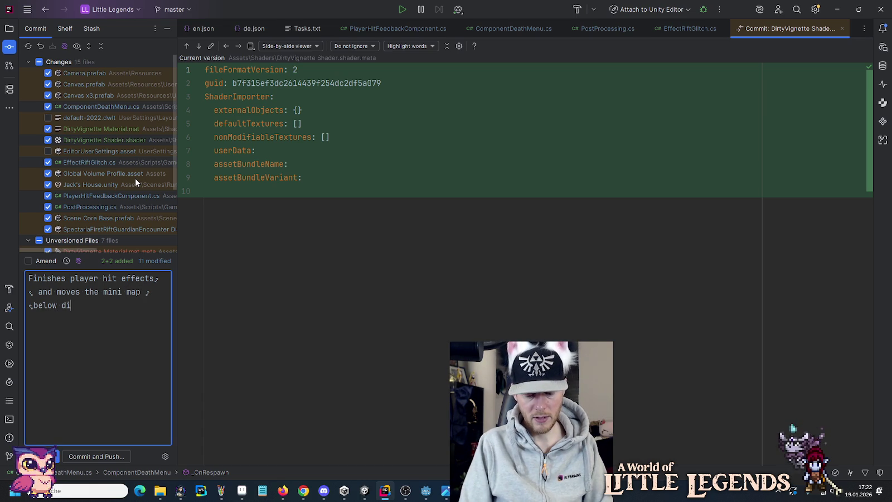
type("alog.s")
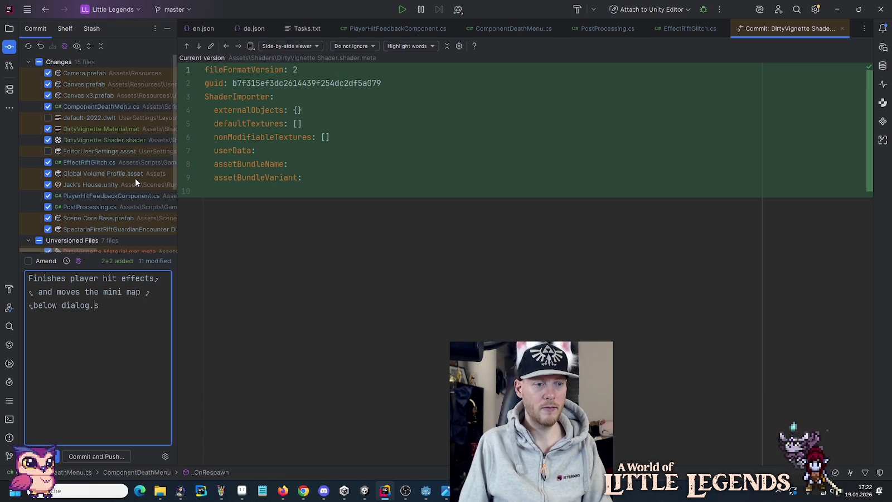
key("Left")
Fix the message to end in 'dialogs', commit and push to origin/master, then Play in Unity.
type("s")
left_click(99, 458)
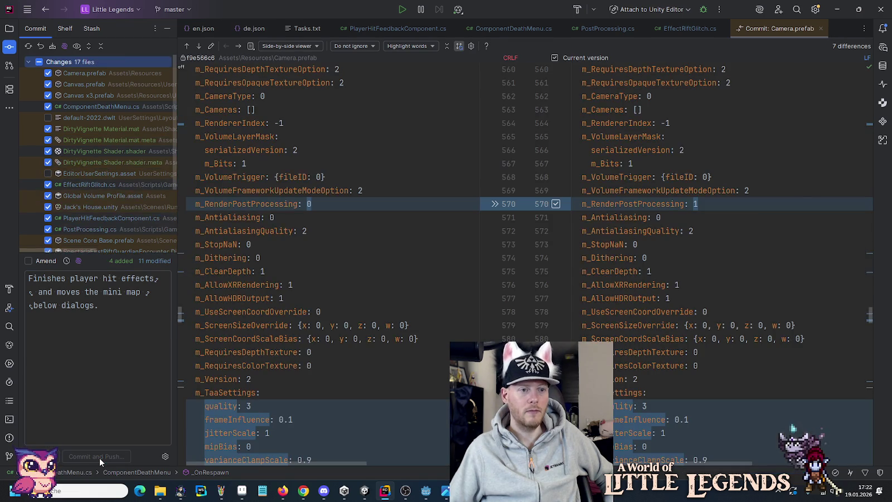
left_click(580, 351)
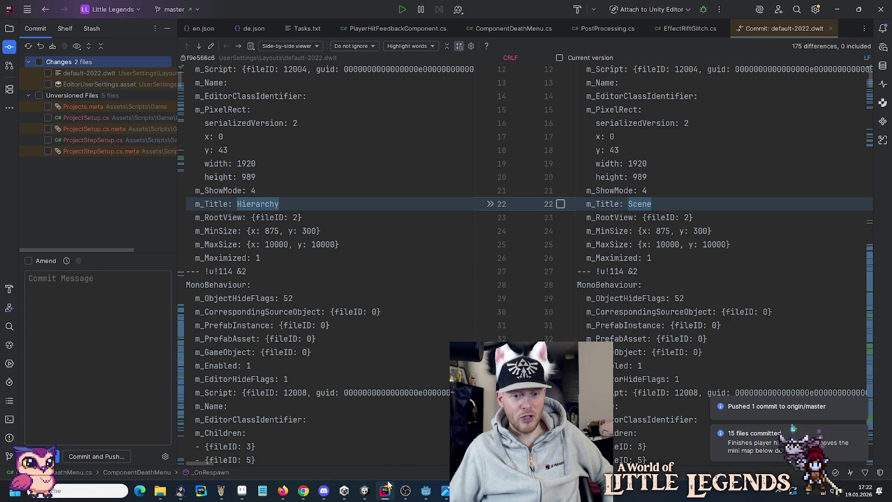
left_click(366, 492)
left_click(432, 28)
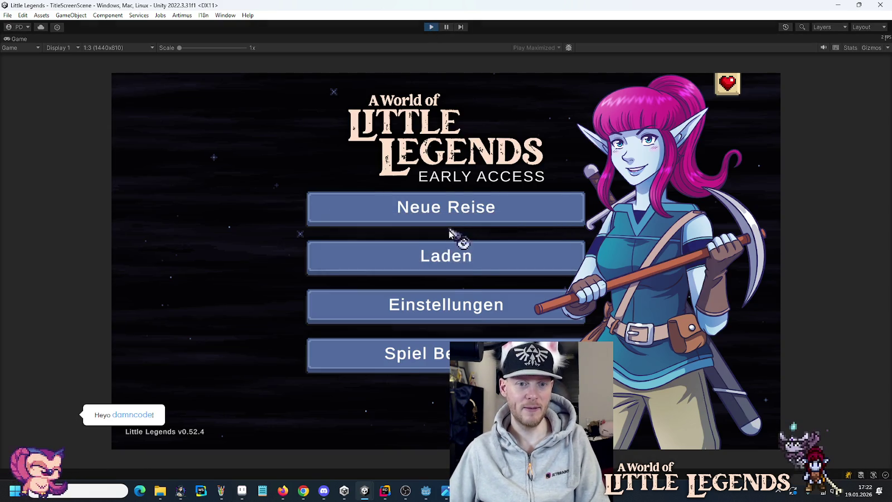
Load the Lynea save from Laden and continue into Runika.
left_click(457, 262)
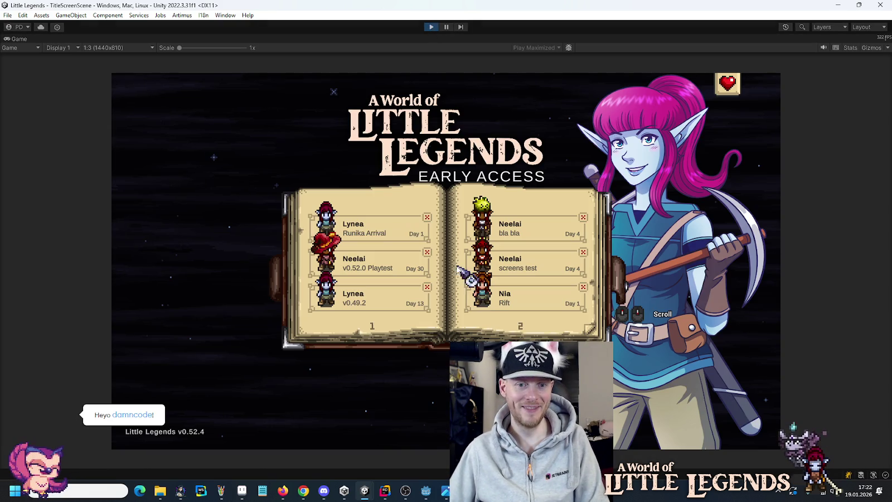
left_click(364, 228)
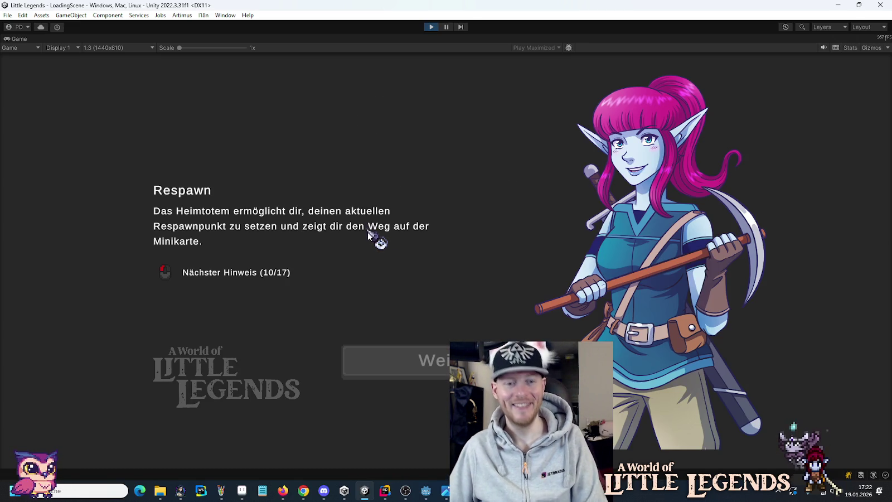
left_click(405, 358)
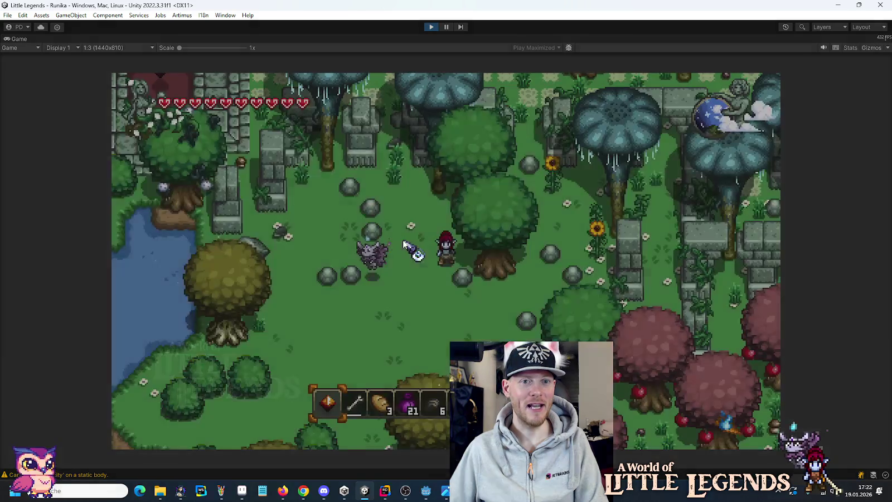
Walk past the pond and ruins to the fallen logs, check the inventory, then head along the river.
key("a")
key("s")
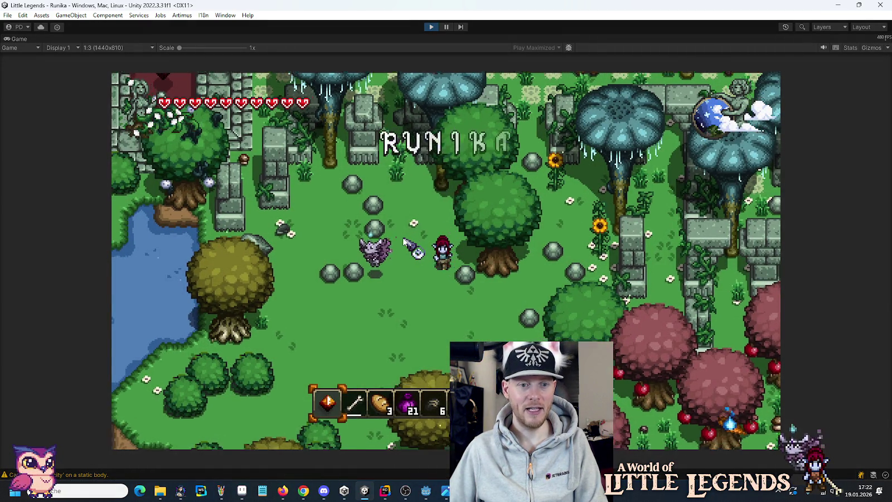
key("a")
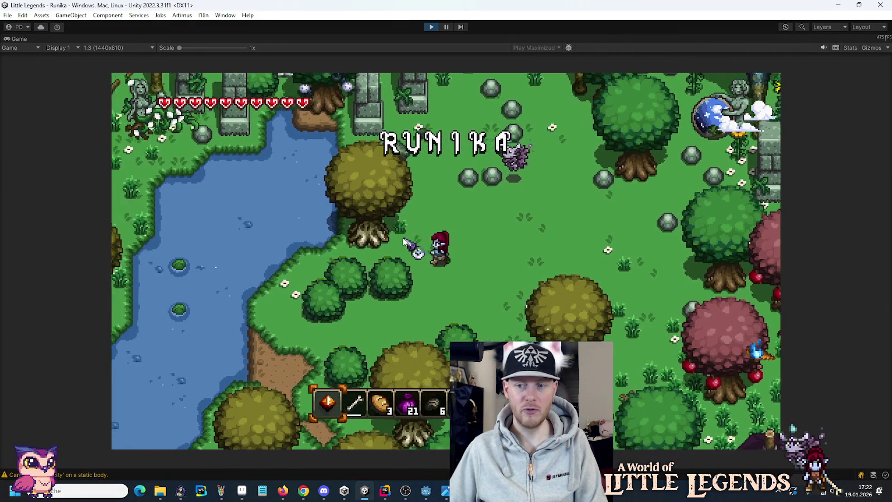
key("a")
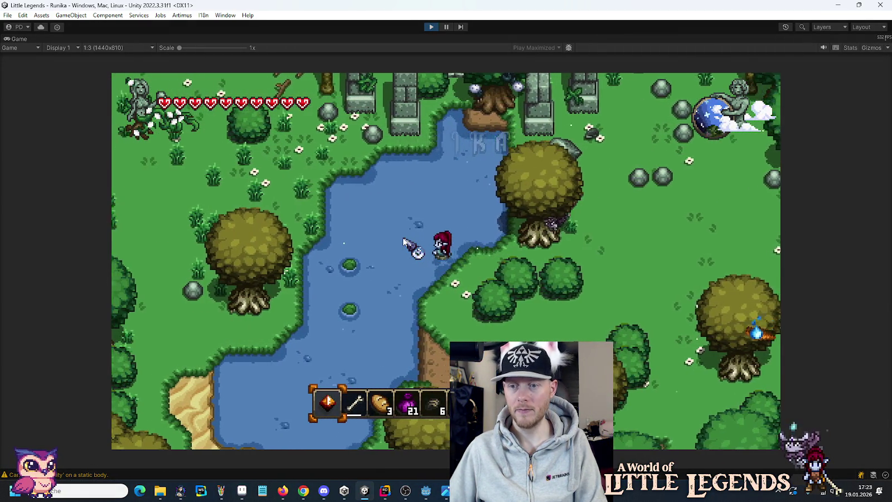
key("w")
key("w")
key("a")
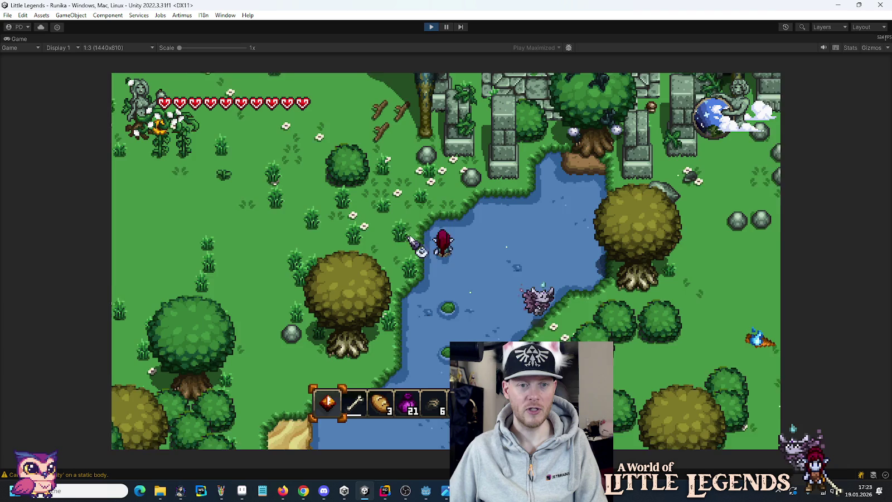
key("w")
key("a")
key("e")
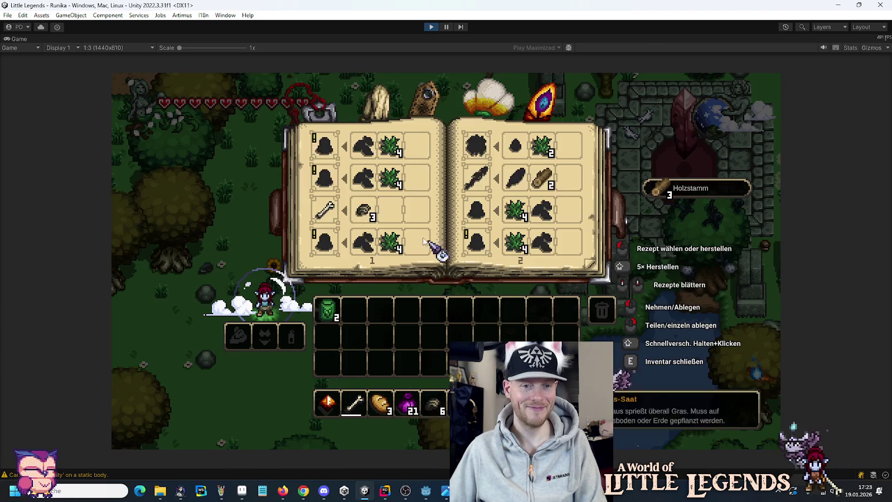
scroll(475, 236, "down", 1)
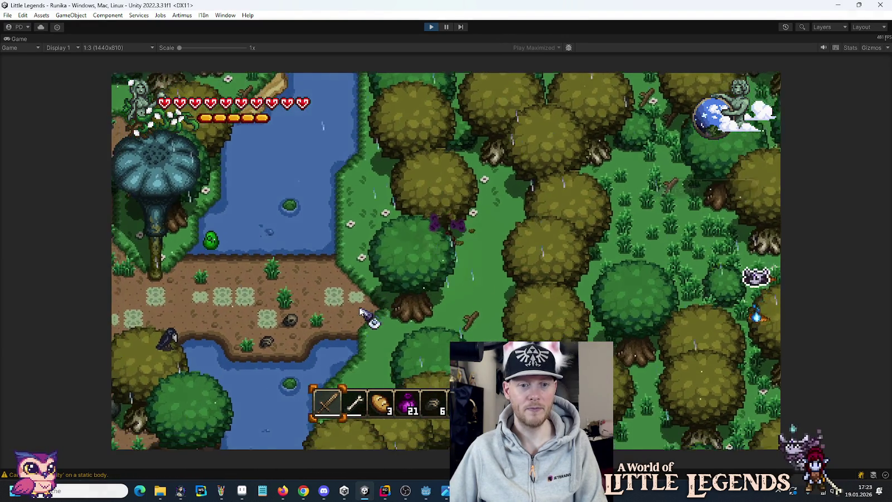
key("a")
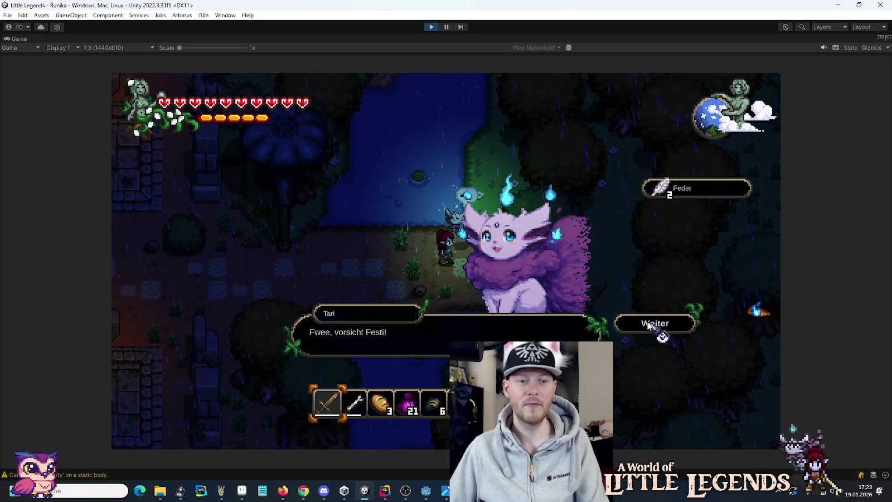
Finish Tari's dialogue with Weiter and walk up-right into the boss arena.
left_click(649, 325)
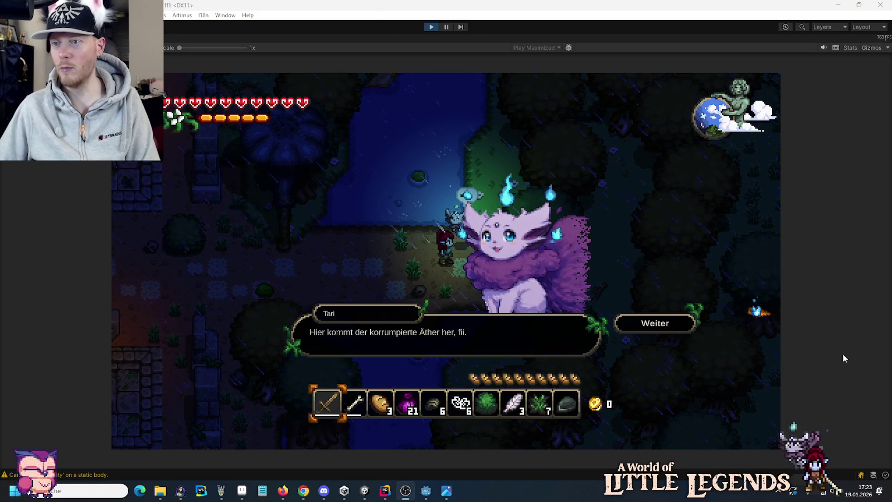
left_click(646, 328)
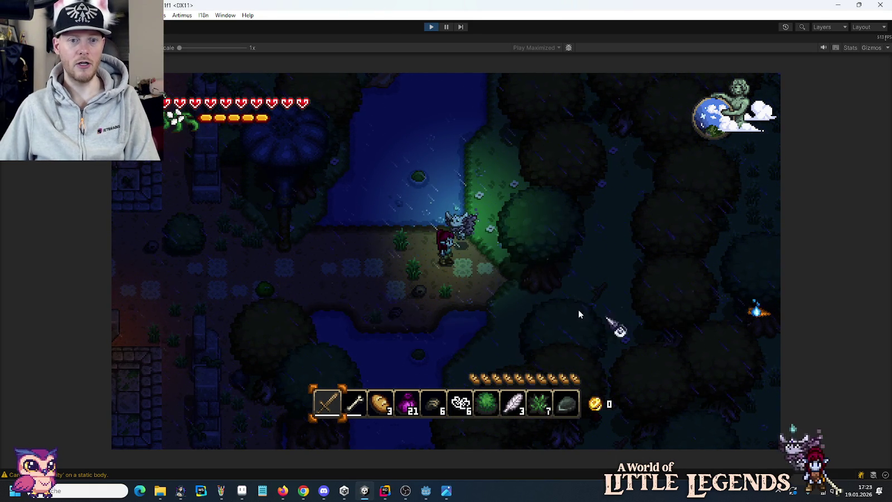
key("a")
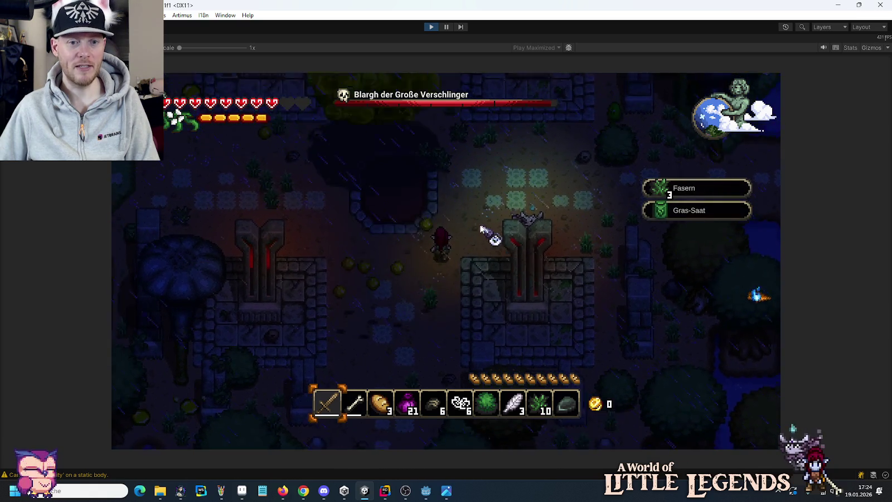
key("w")
key("d")
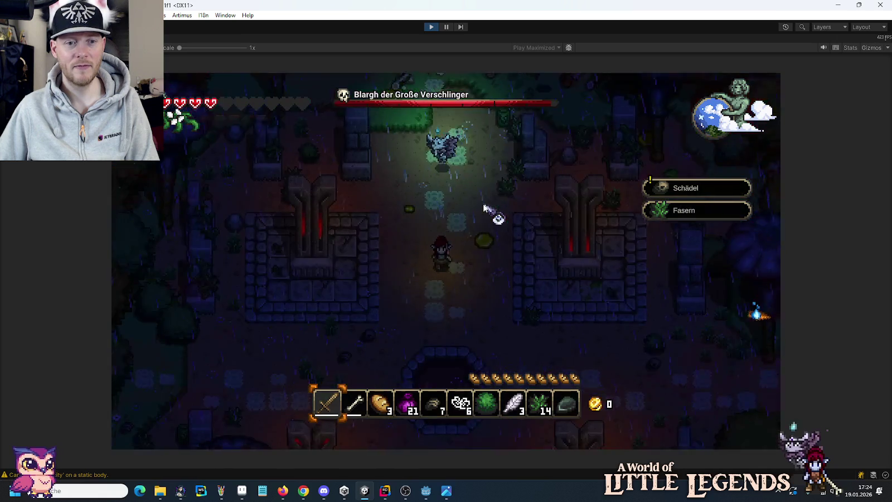
Fight Blargh while dodging, switch to the bread slot 3, and revive after dying.
key("a")
key("s")
key("w")
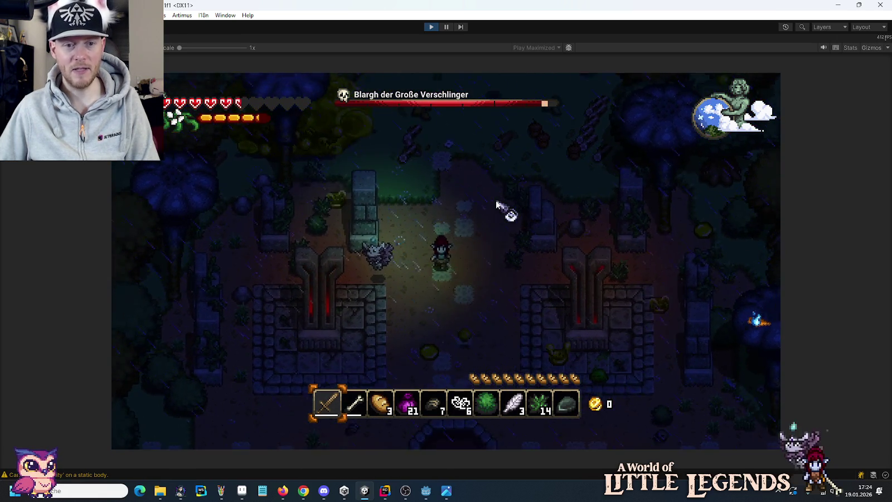
key("a")
key("s")
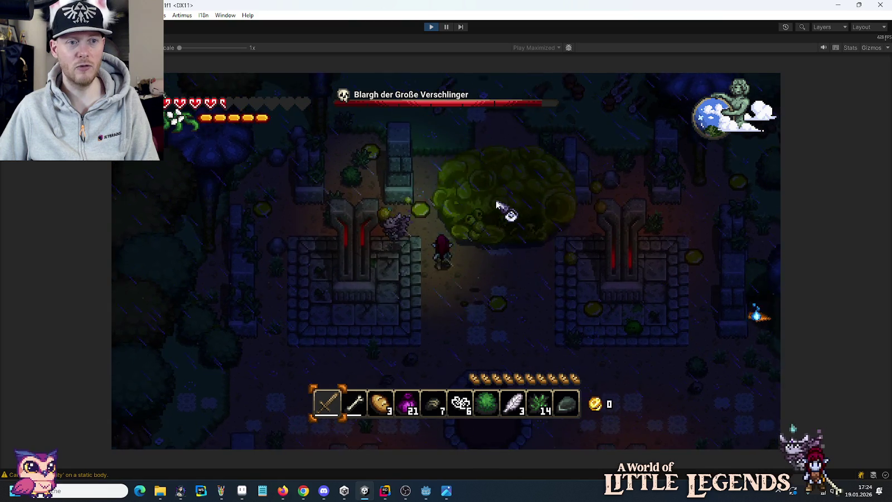
key("a")
key("s")
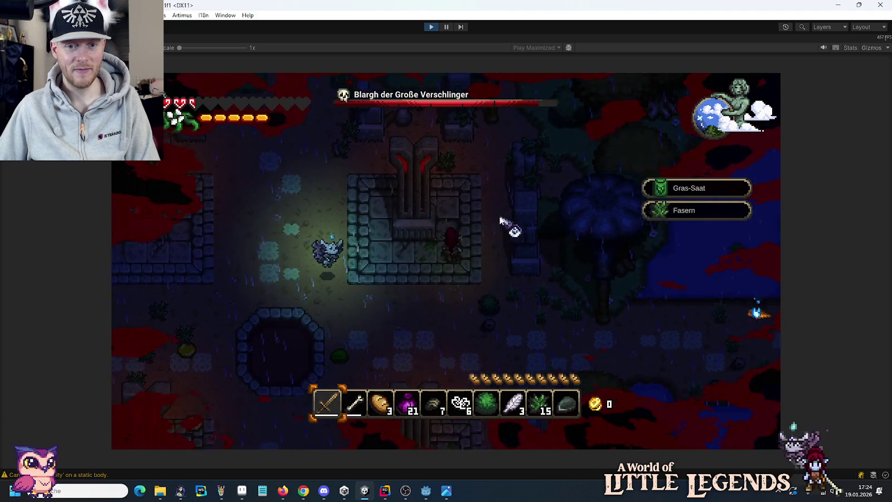
type("w/")
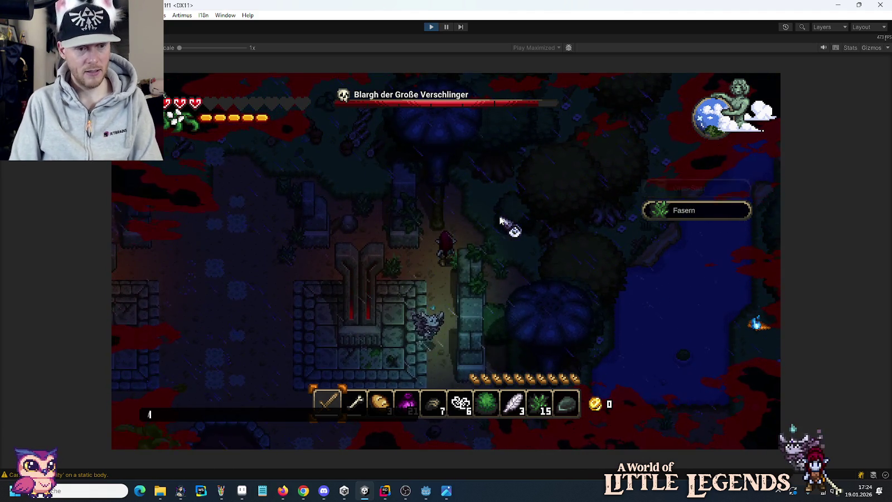
key("Escape")
key("3")
key("s")
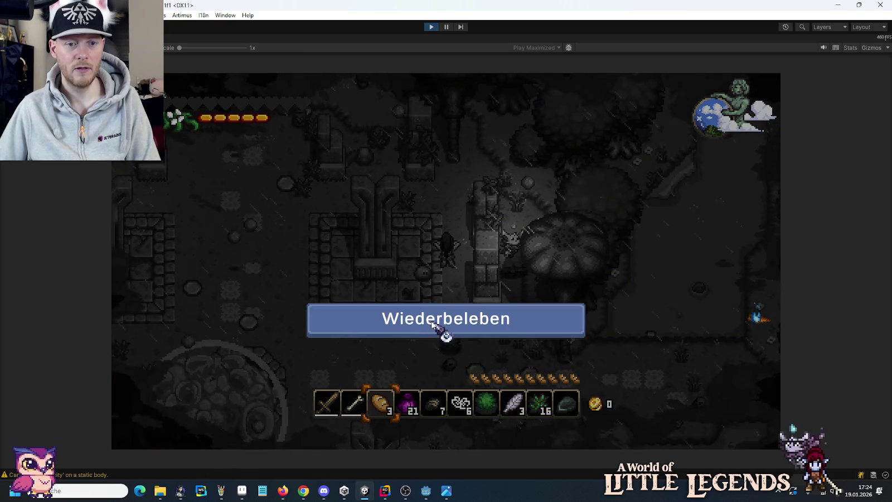
left_click(433, 323)
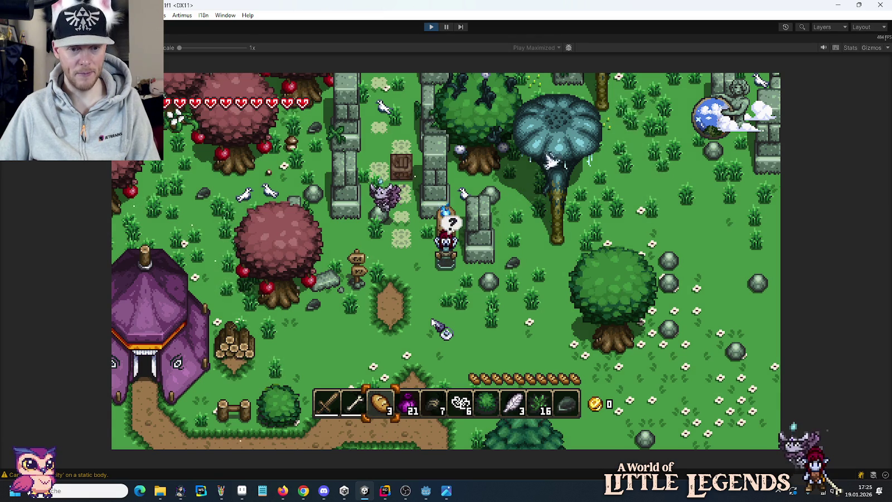
Run the time command in the in-game chat to make it night.
key("a")
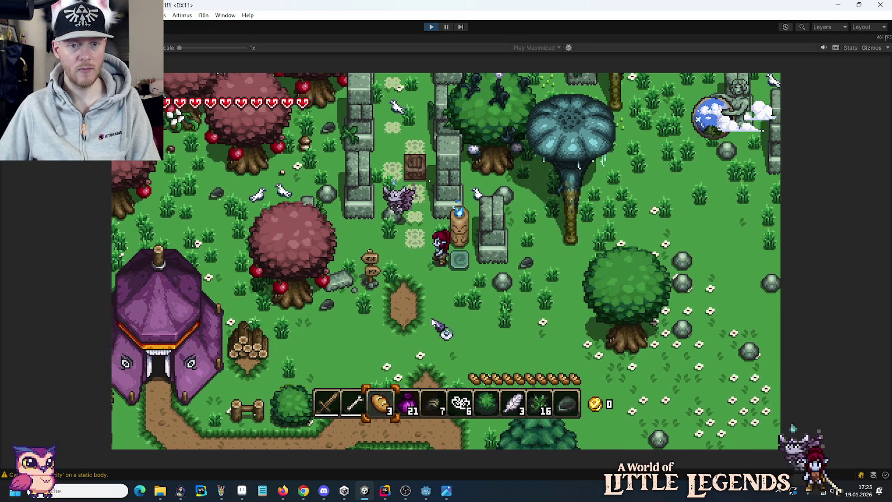
key("Return")
type("/t 23")
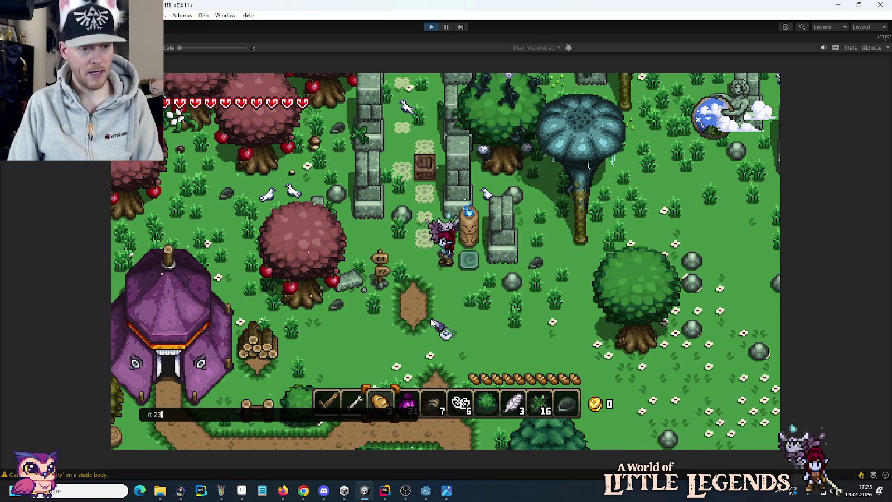
key("Return")
key("a")
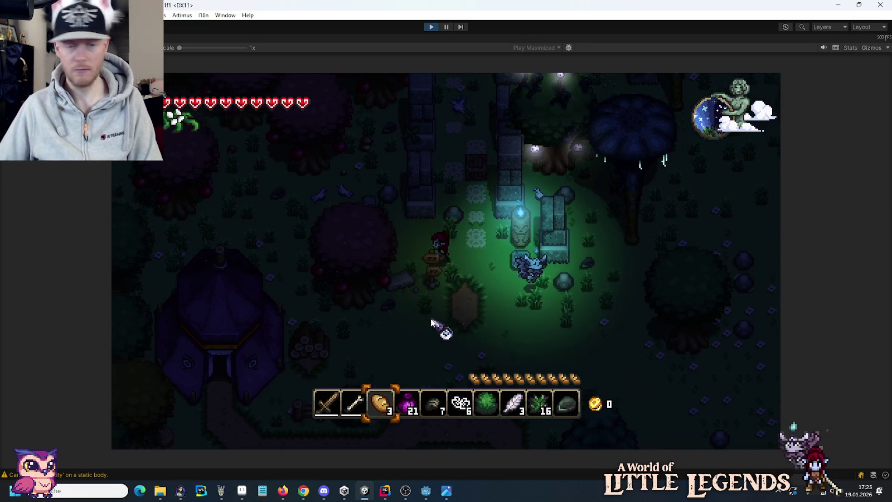
Walk up-left through the night forest past the glowing lights and lit tree.
key("a")
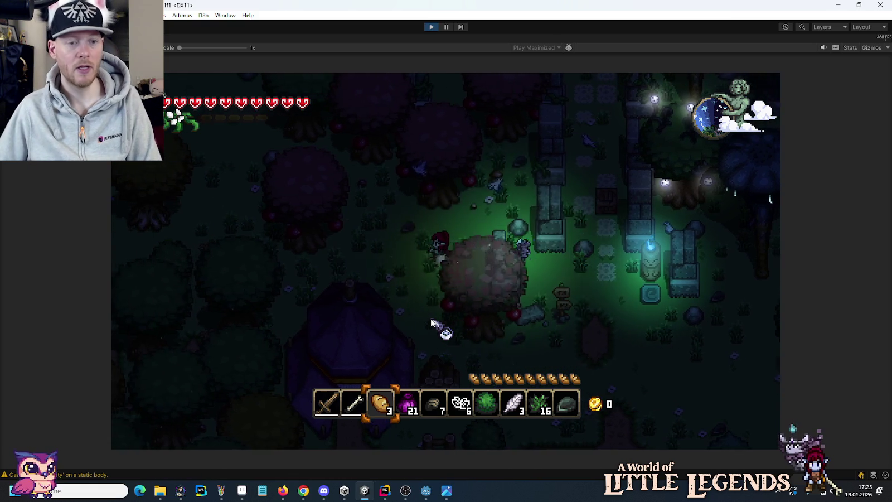
key("a")
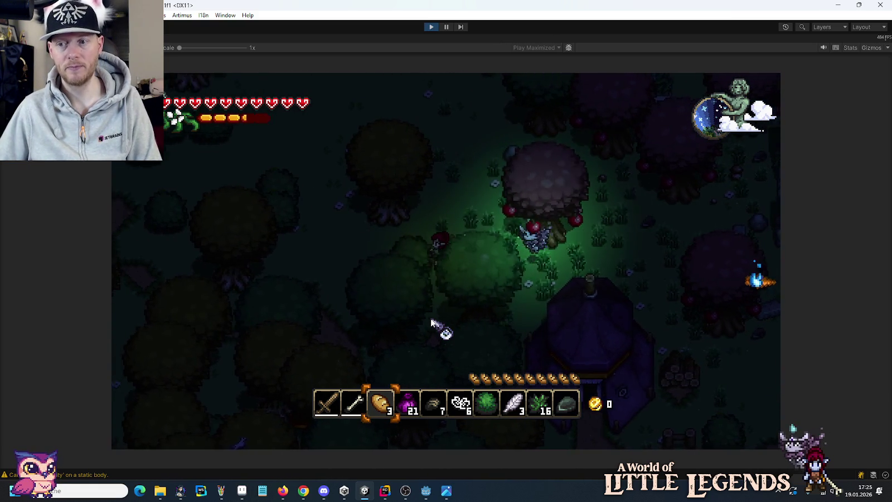
key("a")
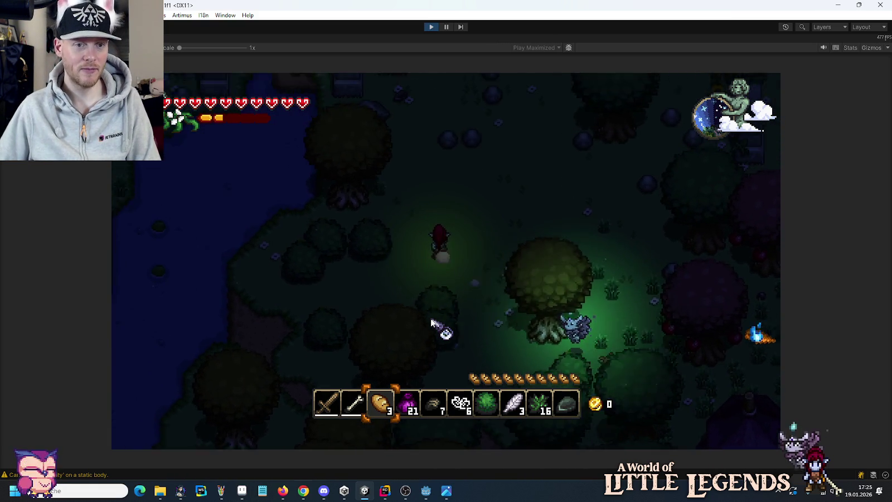
key("a")
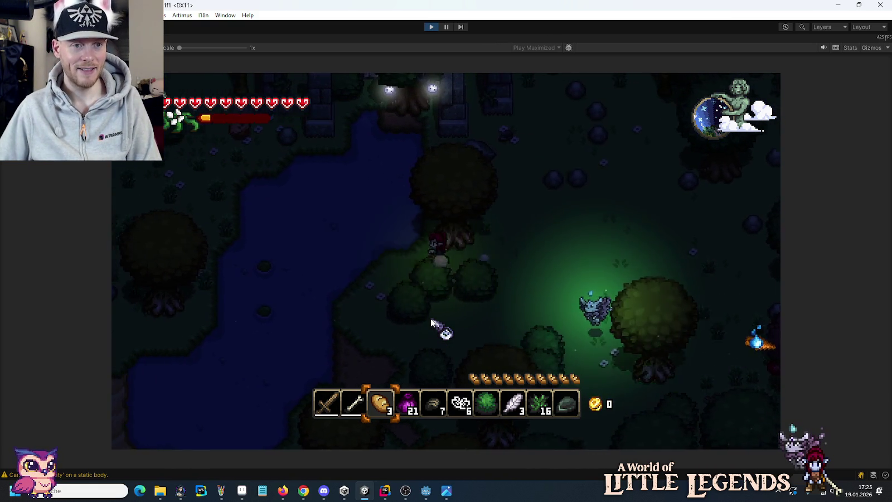
key("a")
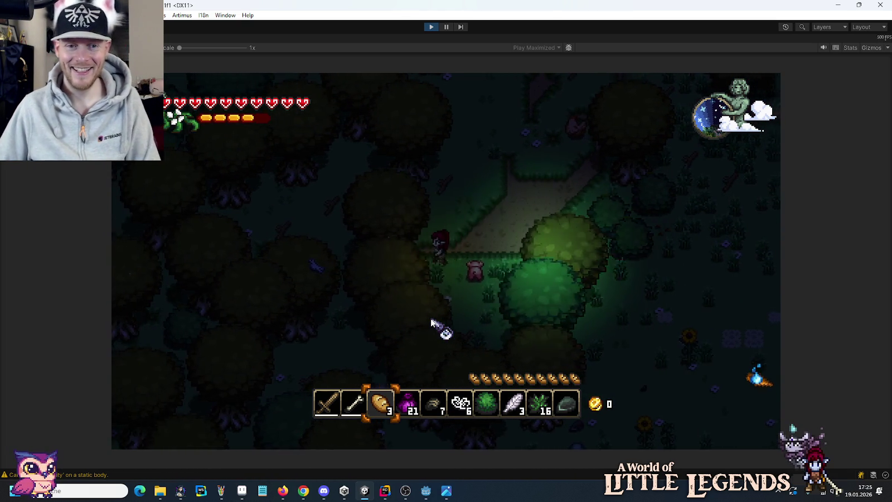
Walk through the forest to the river path, switching to hotbar slot 2, toward the ruins.
key("w")
key("a")
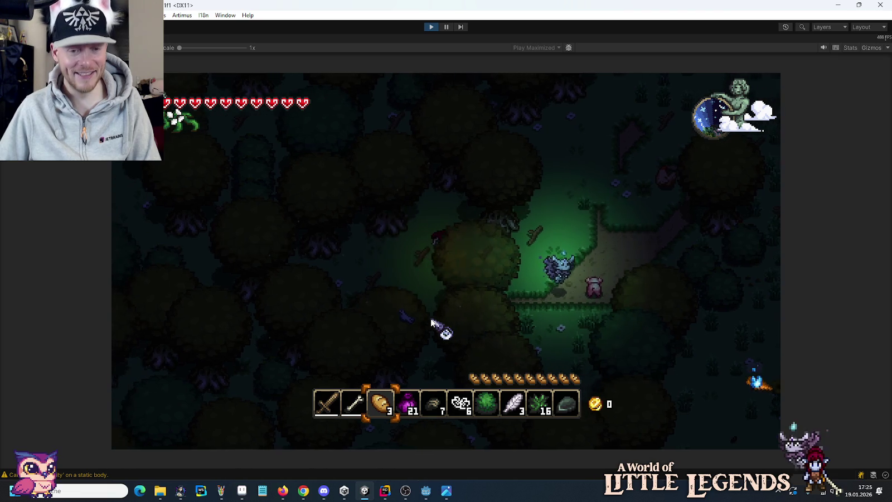
key("w")
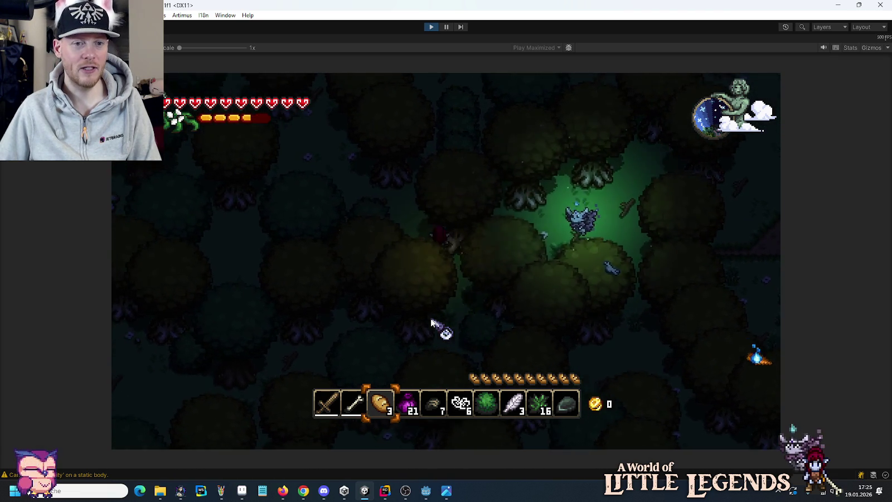
key("w")
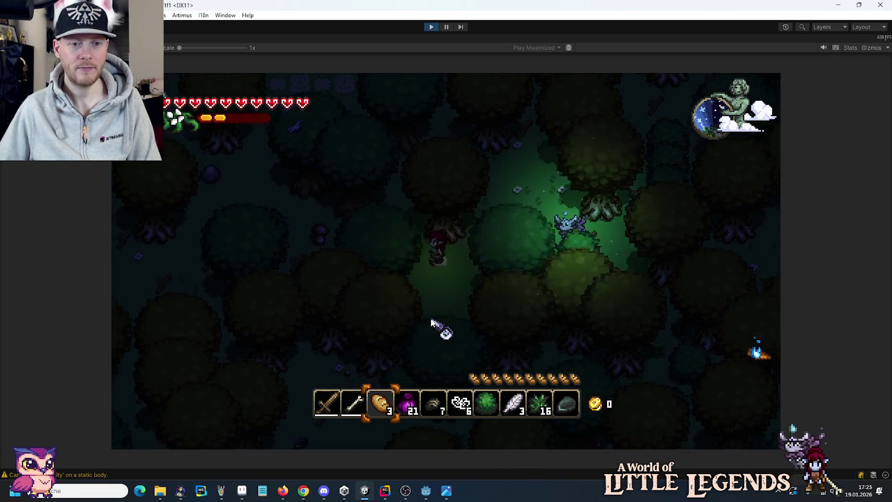
key("d")
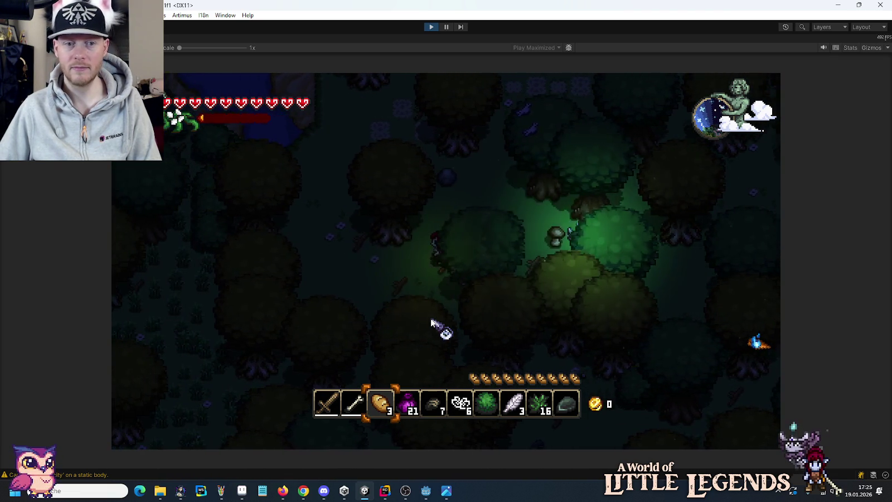
key("a")
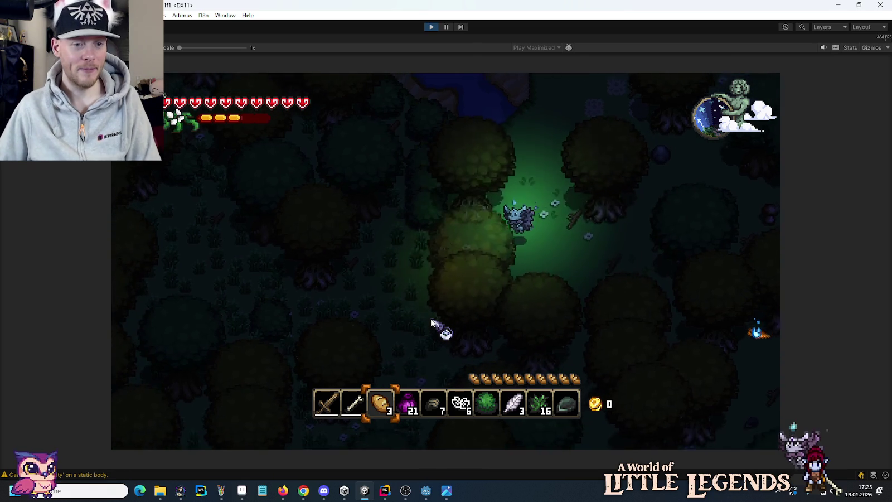
key("s")
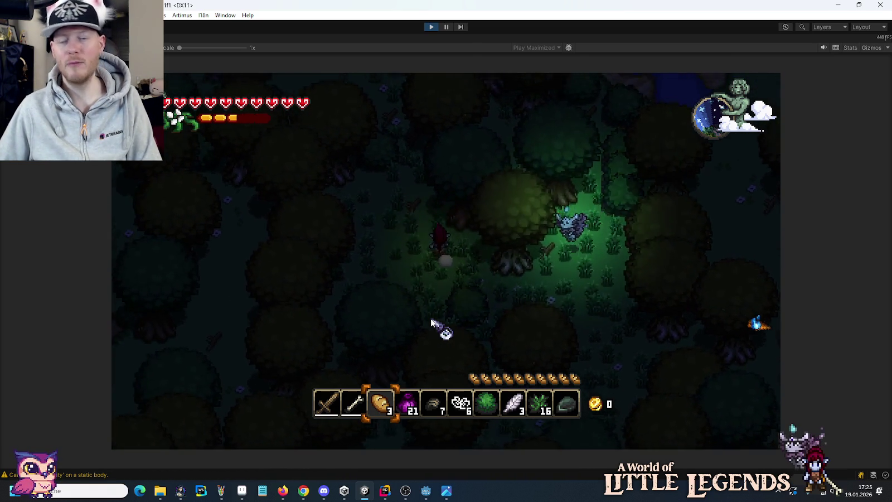
key("a")
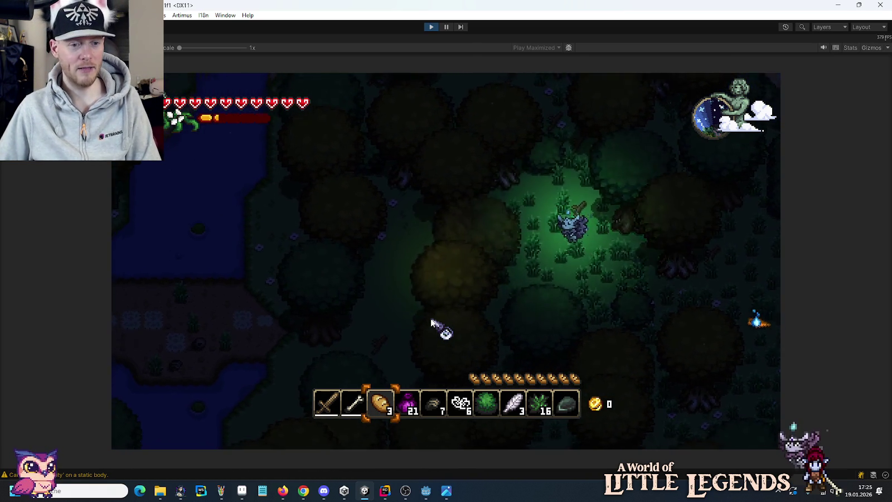
key("a")
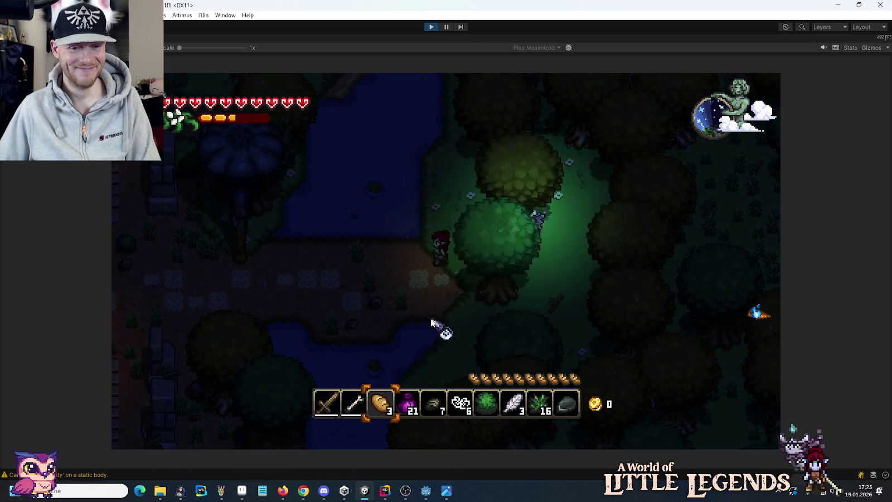
key("2")
key("a")
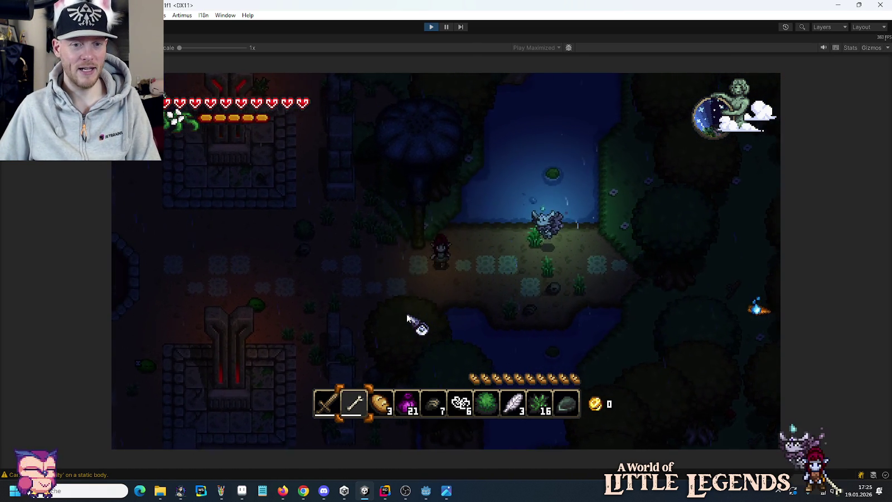
key("a")
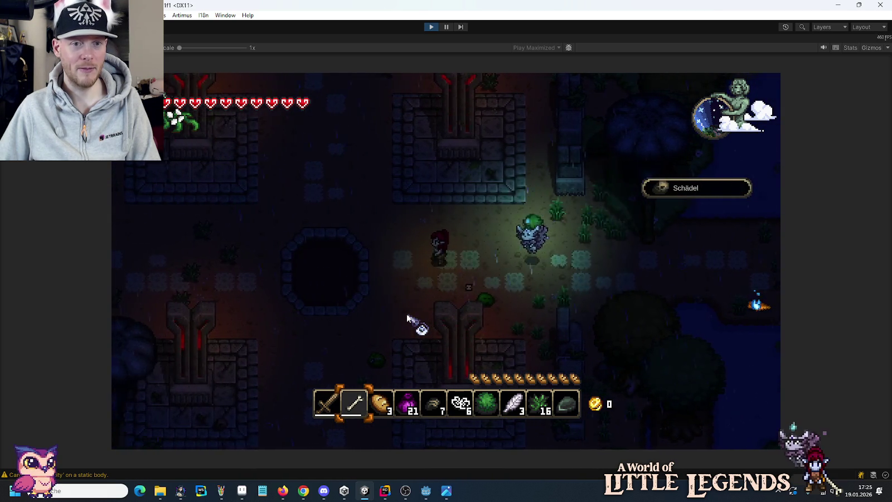
Cross the ruins to the green blob boss and attack it, moving around the pillar.
key("a")
key("w")
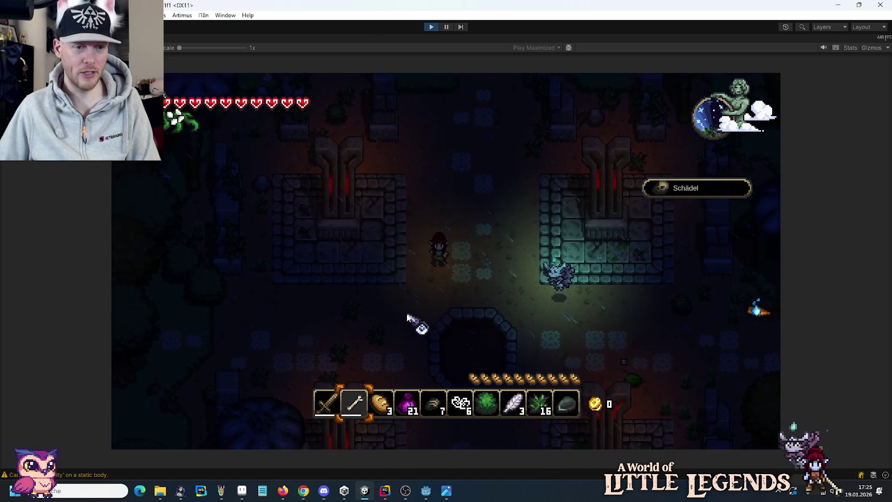
key("w")
key("a")
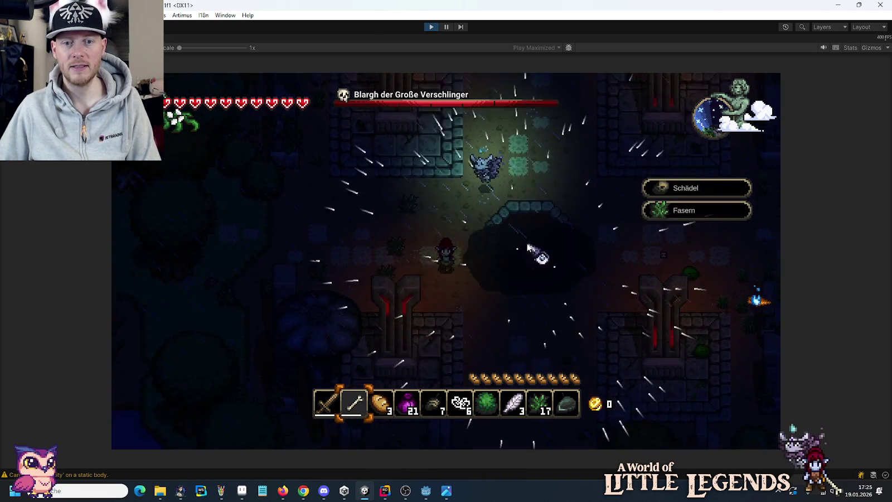
key("d")
left_click(472, 183)
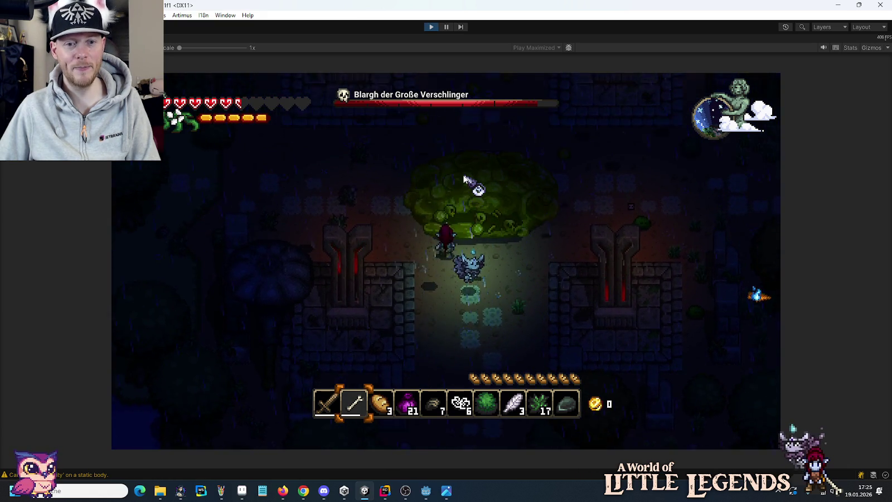
key("d")
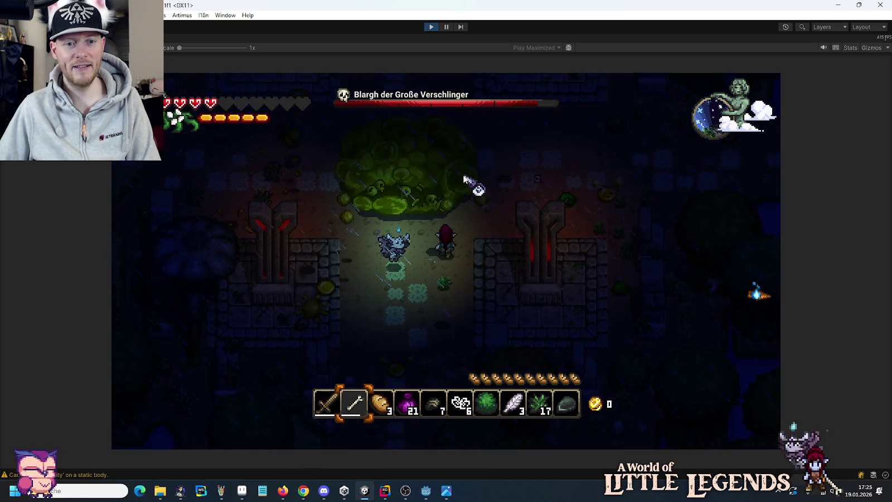
key("s")
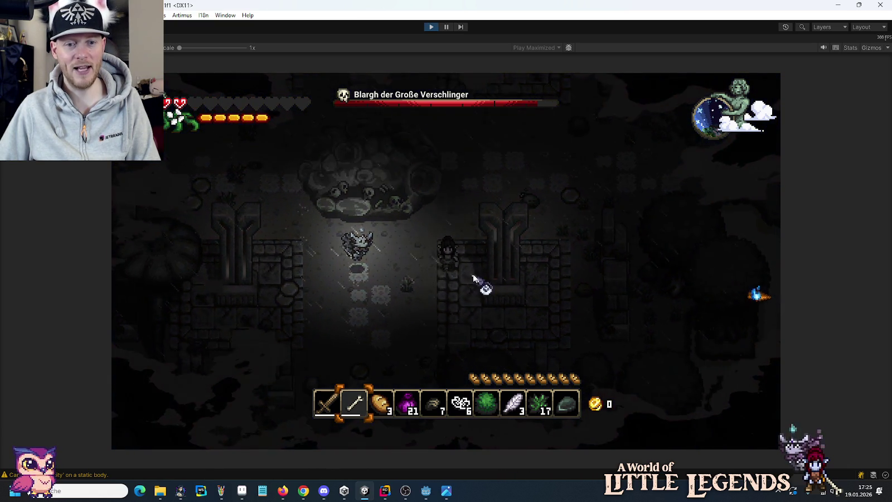
key("a")
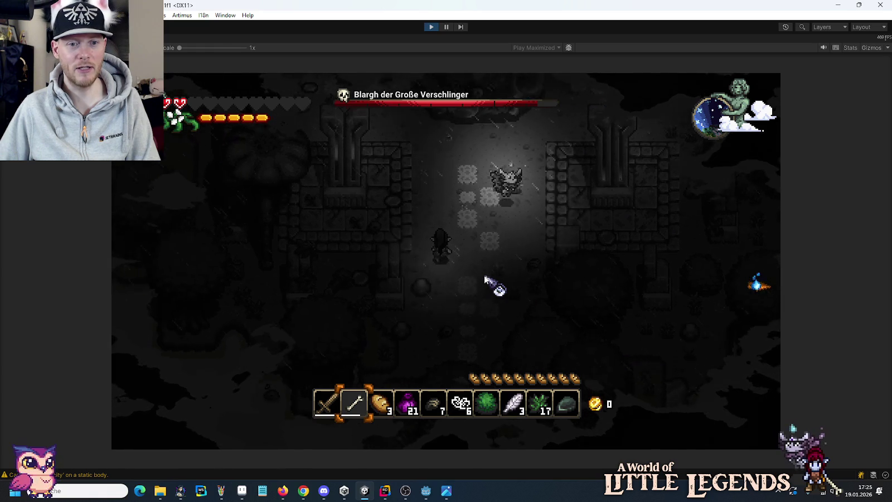
key("w")
key("a")
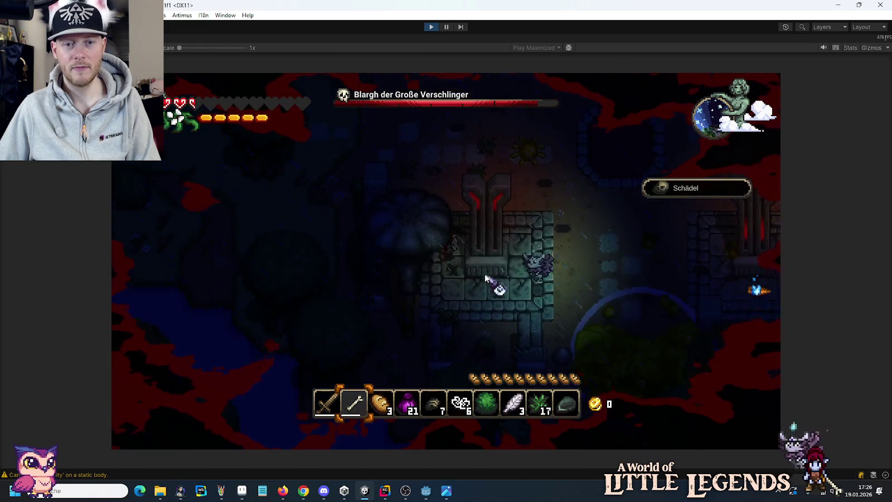
key("s")
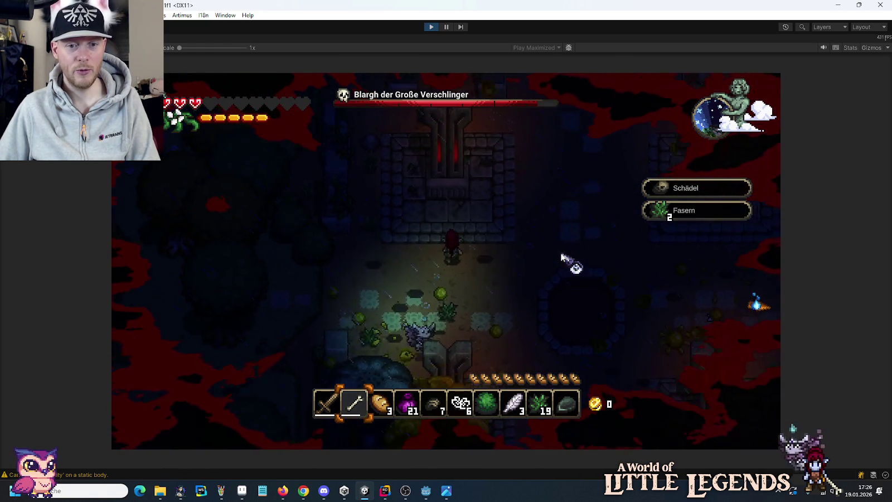
key("a")
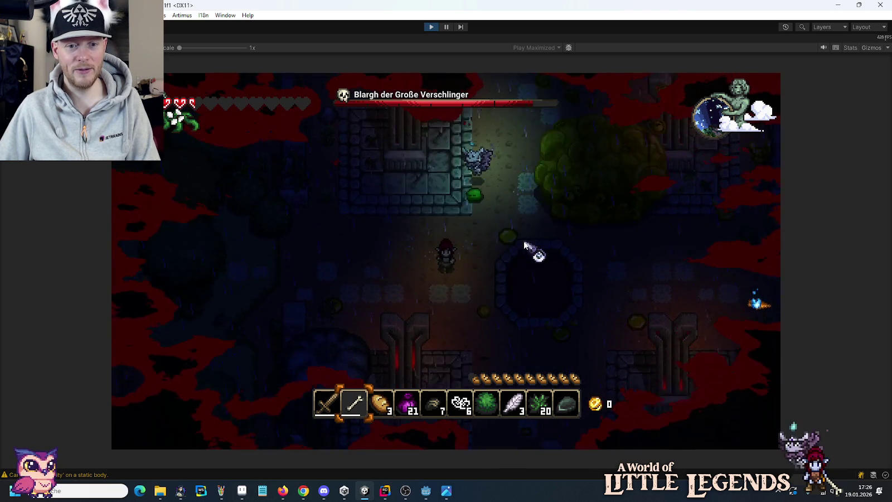
Keep fighting around the stone pillars and rocks, then revive after dying.
key("s")
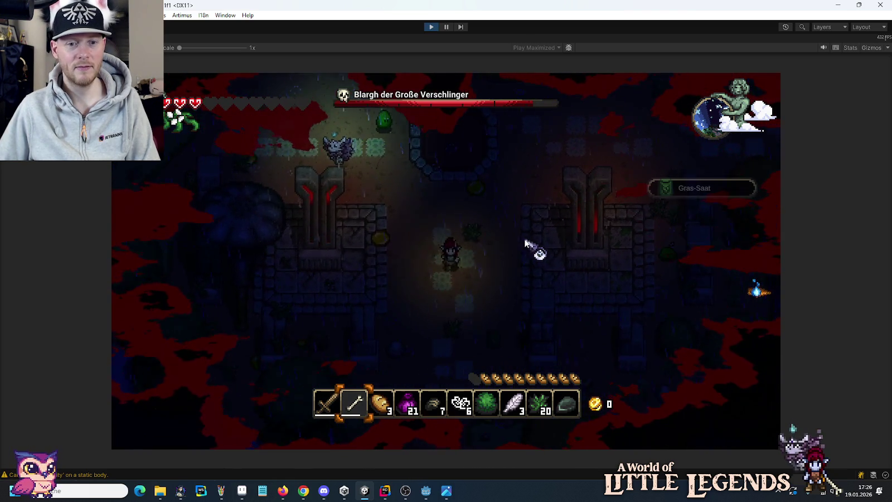
key("a")
key("w")
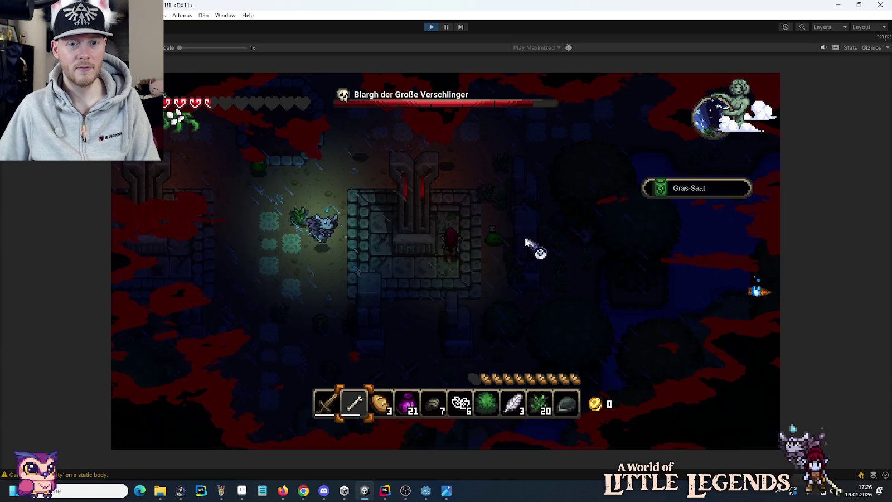
key("w")
key("a")
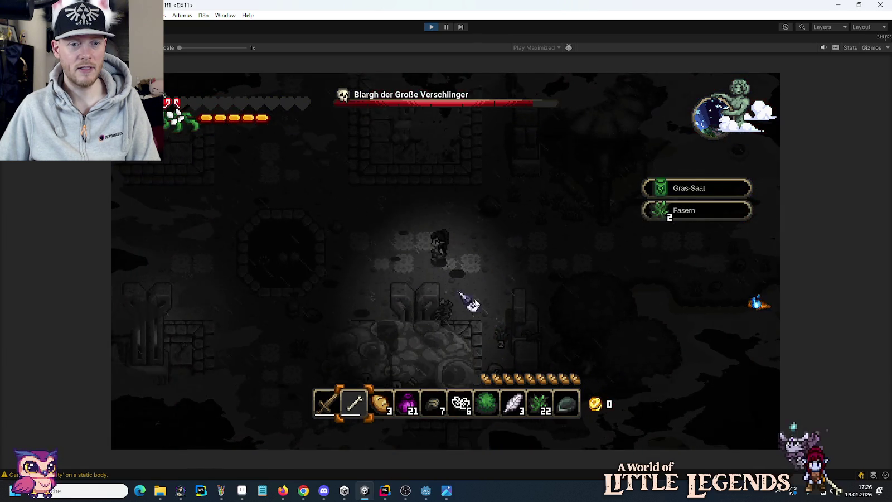
key("s")
key("a")
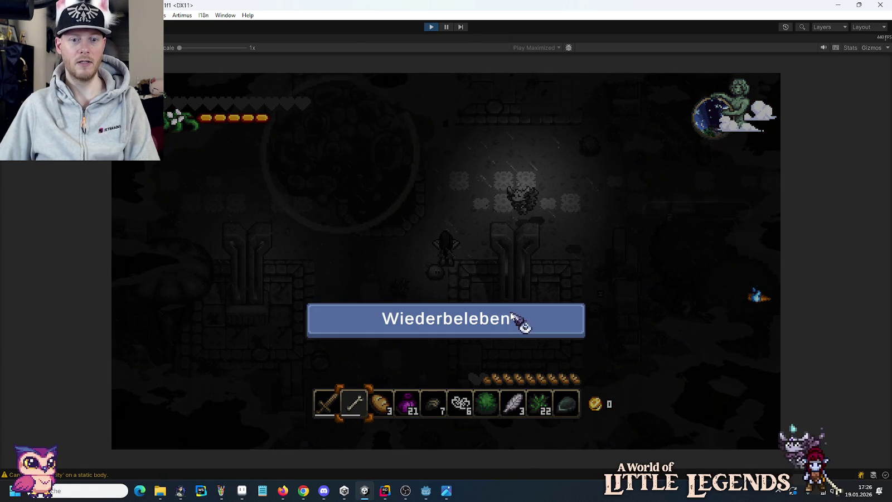
left_click(509, 318)
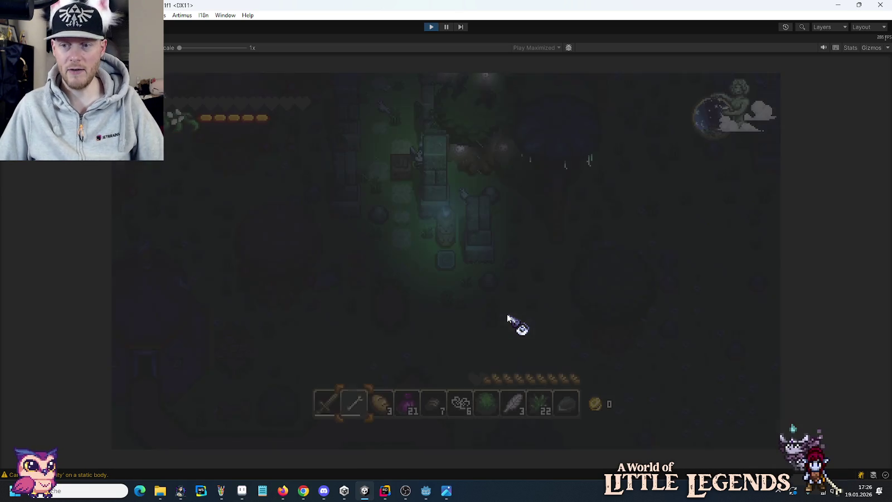
Walk the revived character, close the settings window, stop Play mode and switch to Rider.
key("a")
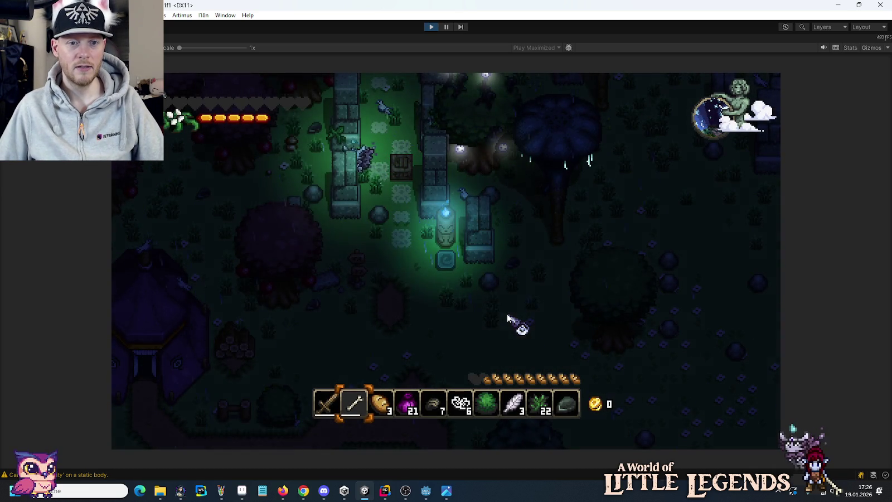
key("w")
key("a")
key("s")
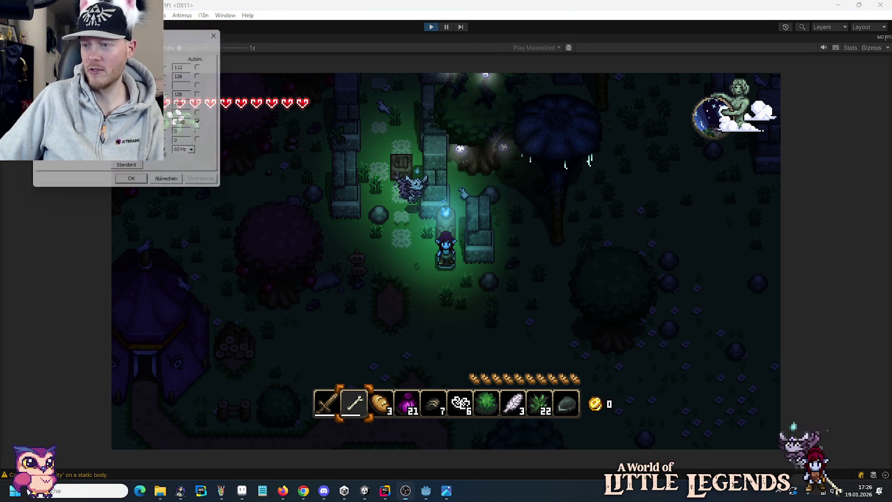
left_click(144, 185)
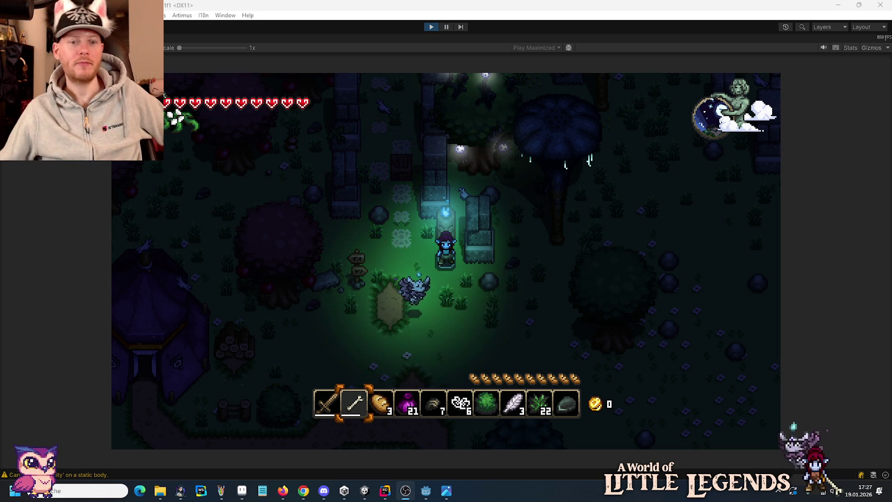
left_click(426, 26)
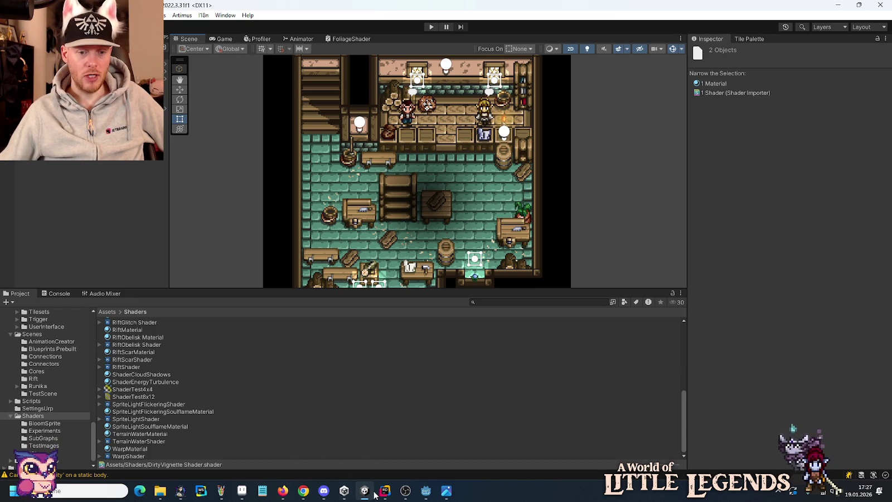
left_click(384, 492)
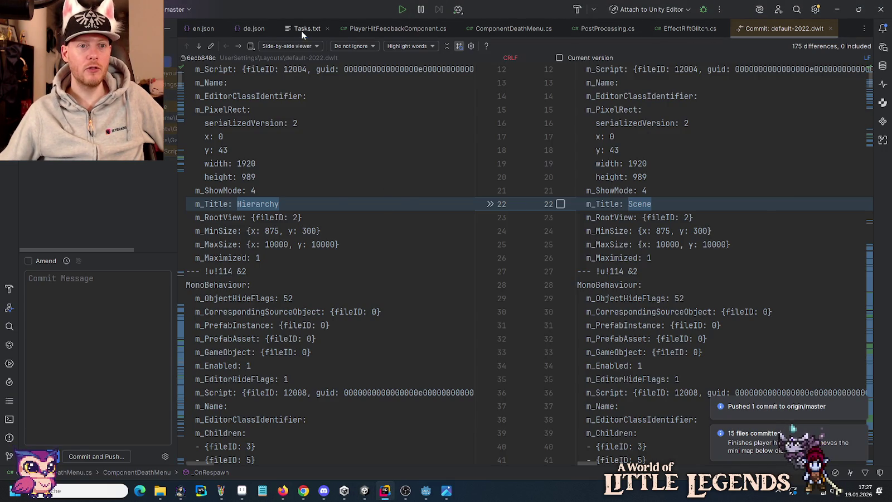
Show Tasks.txt and close the PlayerHitFeedbackComponent, ComponentDeathMenu, PostProcessing, EffectRiftGlitch and Commit tabs.
left_click(304, 32)
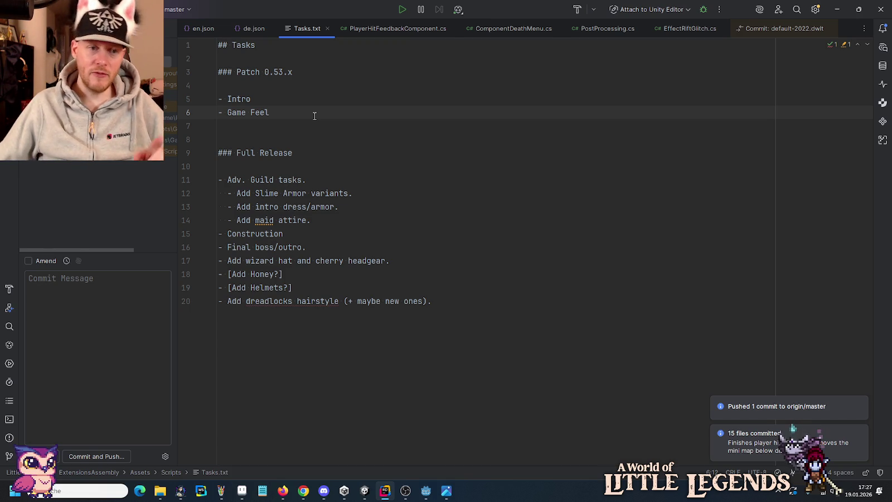
left_click(453, 28)
left_click(430, 28)
left_click(407, 28)
left_click(409, 28)
left_click(435, 29)
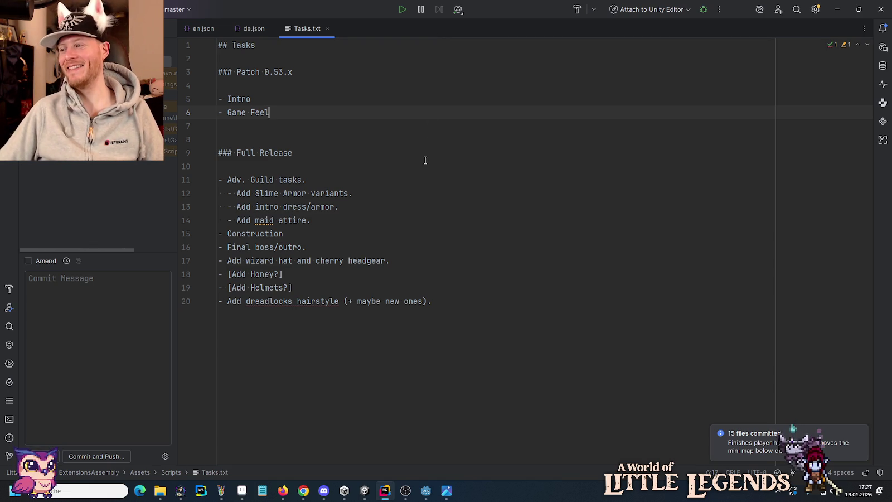
Open todo.txt from the little-legends-sources folder in Notepad.
mouse_move(161, 491)
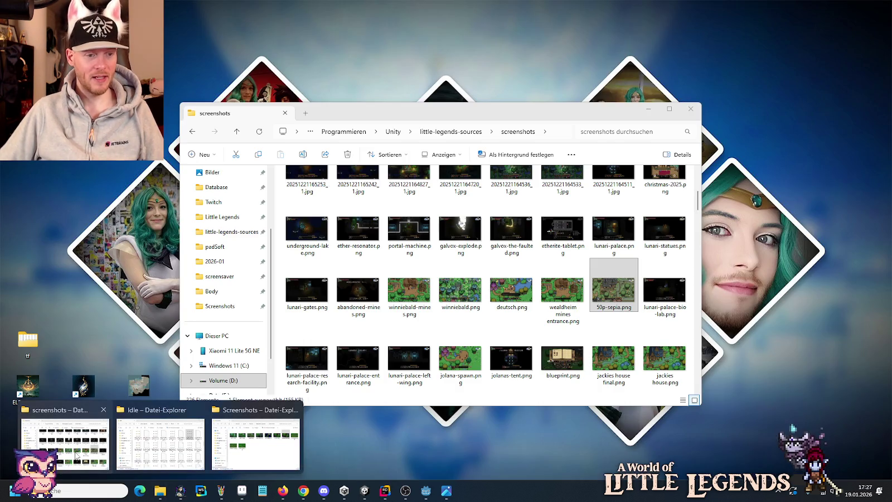
left_click(77, 454)
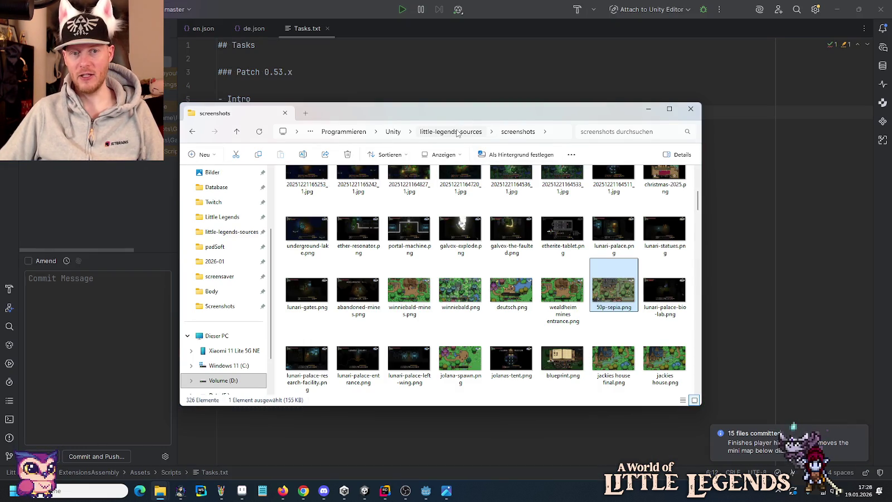
left_click(457, 131)
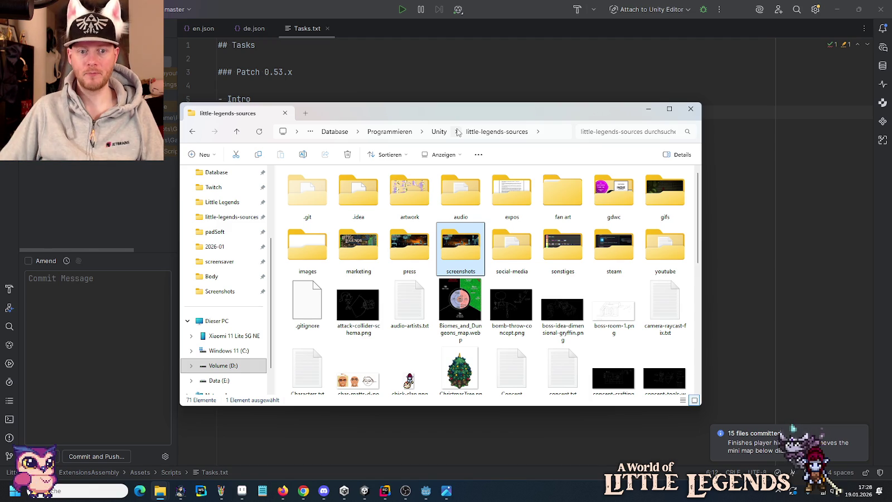
scroll(509, 252, "down", 6)
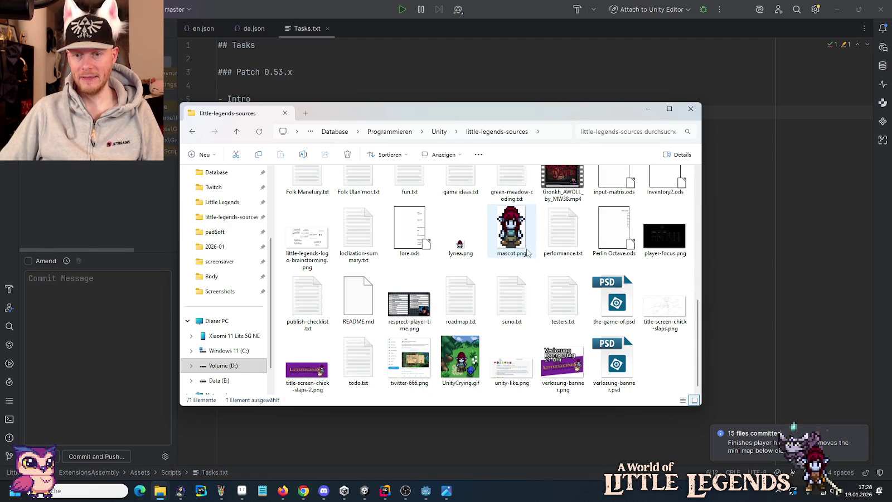
mouse_move(527, 252)
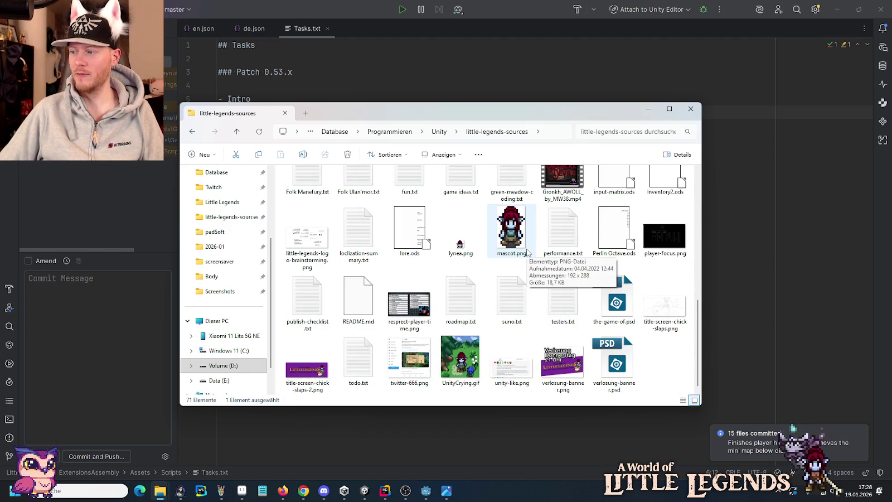
double_click(362, 361)
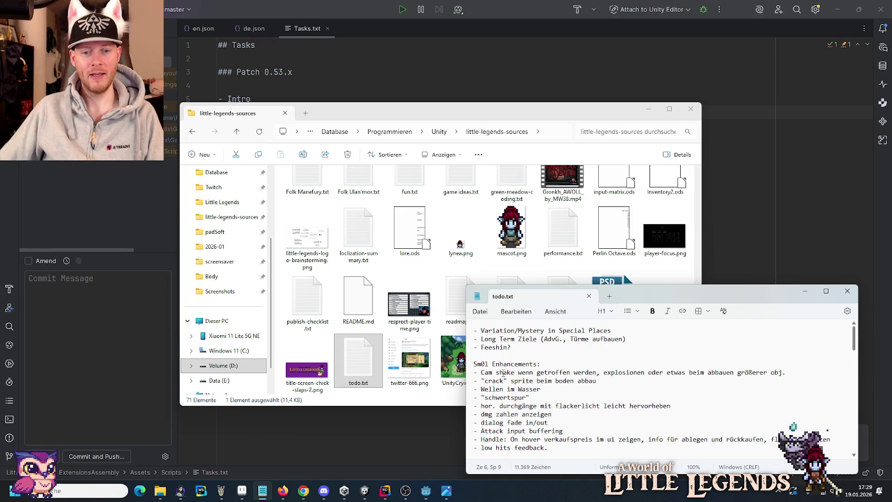
Read the Sm0l Enhancements list in todo.txt, then bring Rider's Tasks.txt back to the front.
left_click(553, 362)
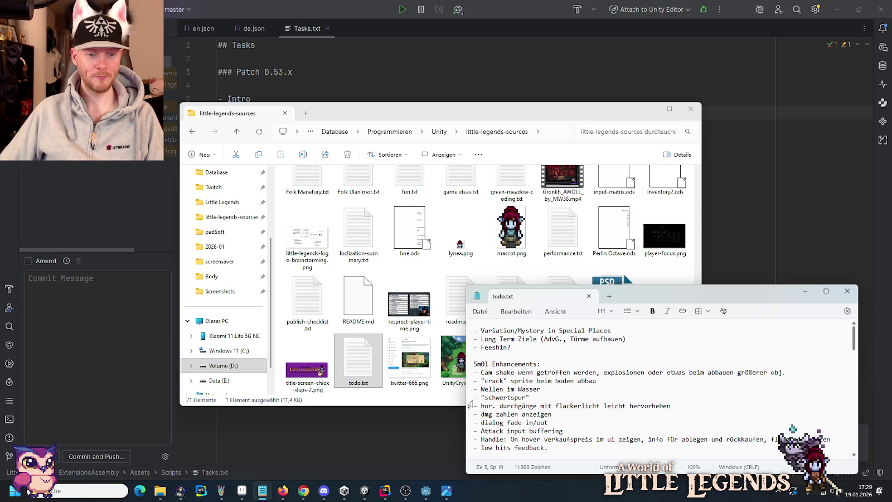
left_click(379, 491)
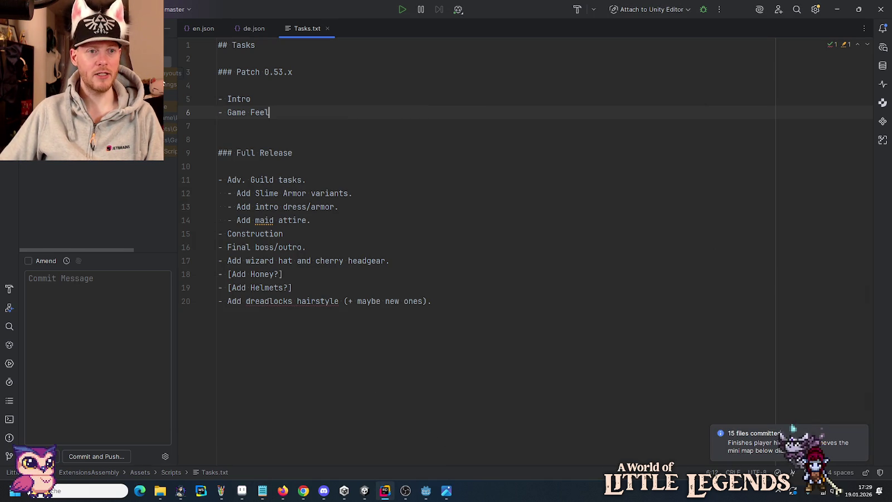
Search the Scripts folder for 'hardh' and open ClipUsableItem.cs at its match.
key("alt+1")
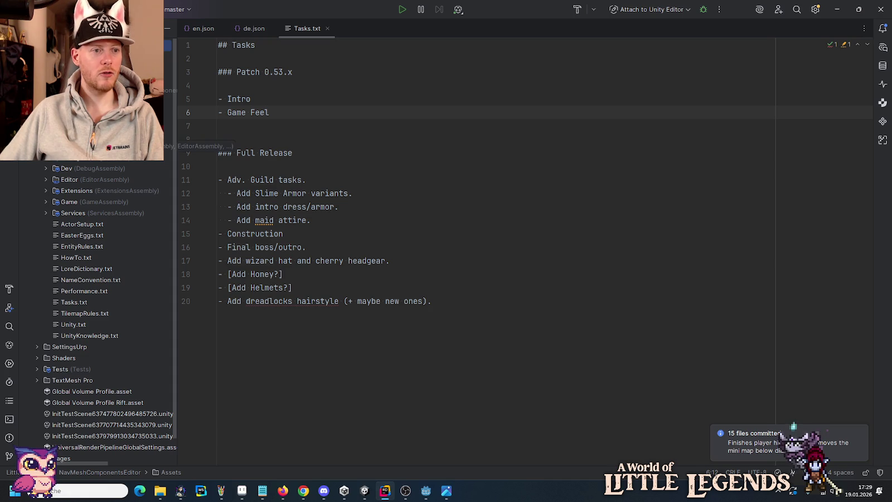
right_click(67, 157)
mouse_move(126, 250)
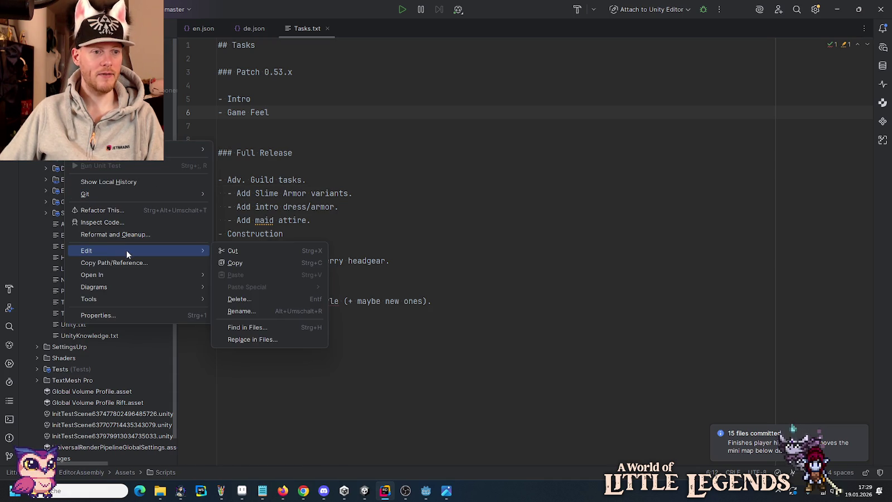
left_click(267, 324)
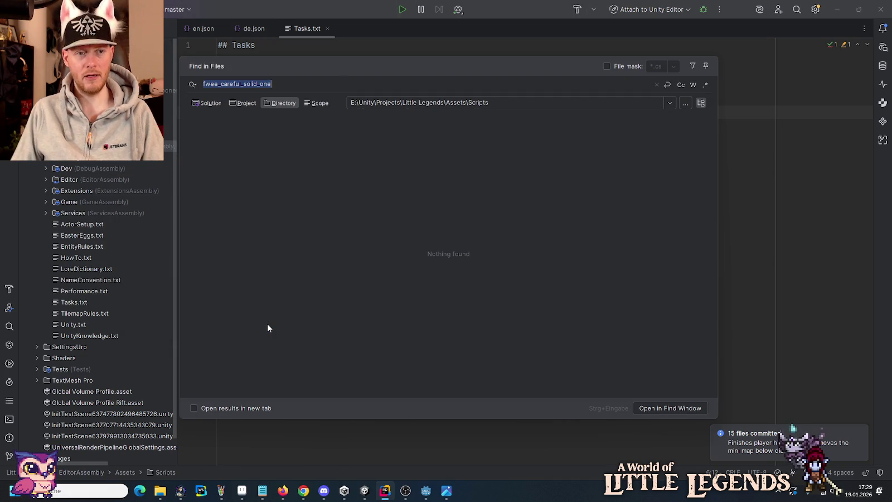
type("h")
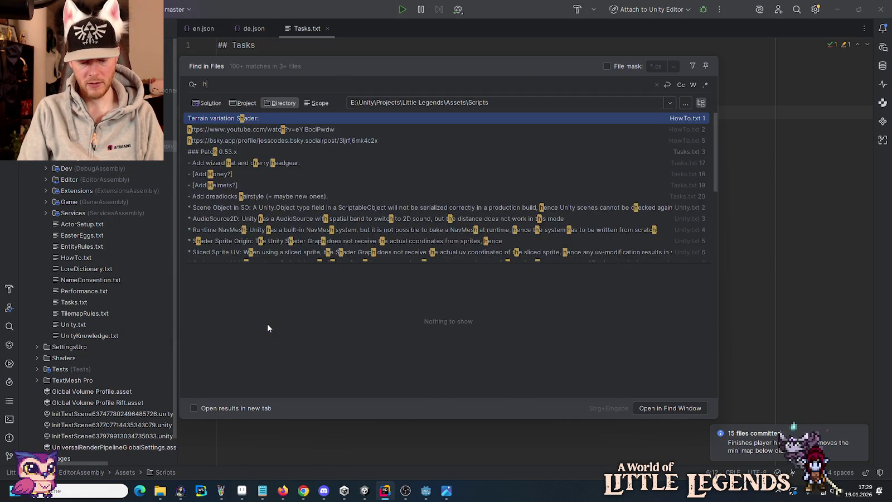
type("ardh")
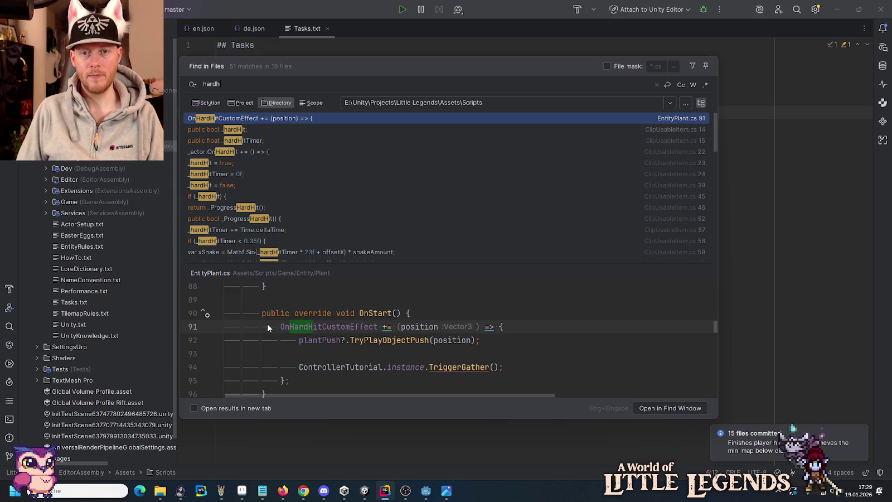
key("Down")
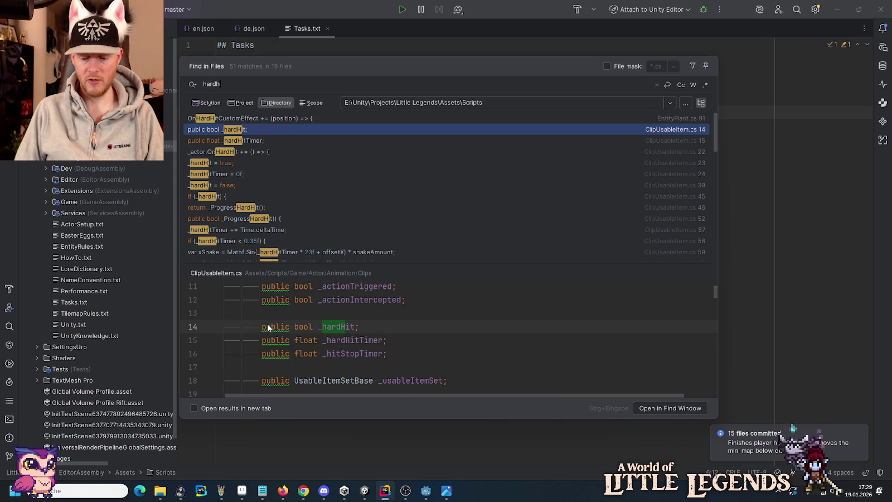
key("Return")
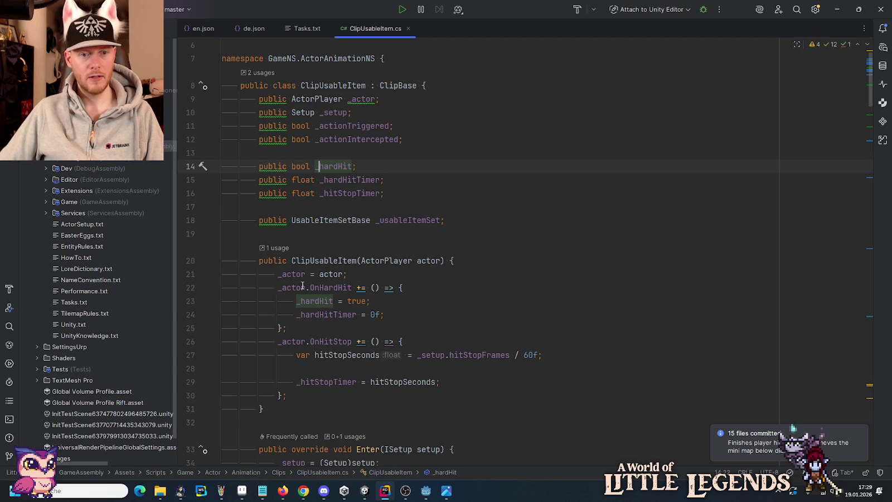
List every usage of the OnHardHit event.
left_click(329, 287)
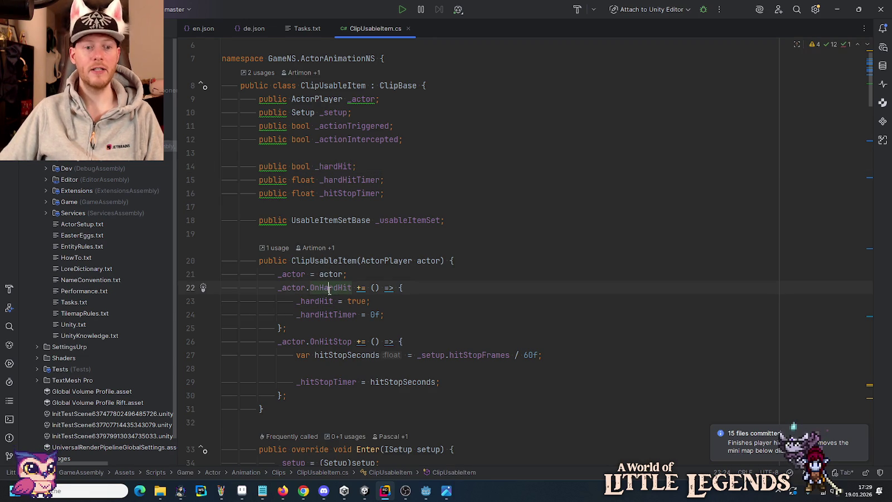
right_click(330, 289)
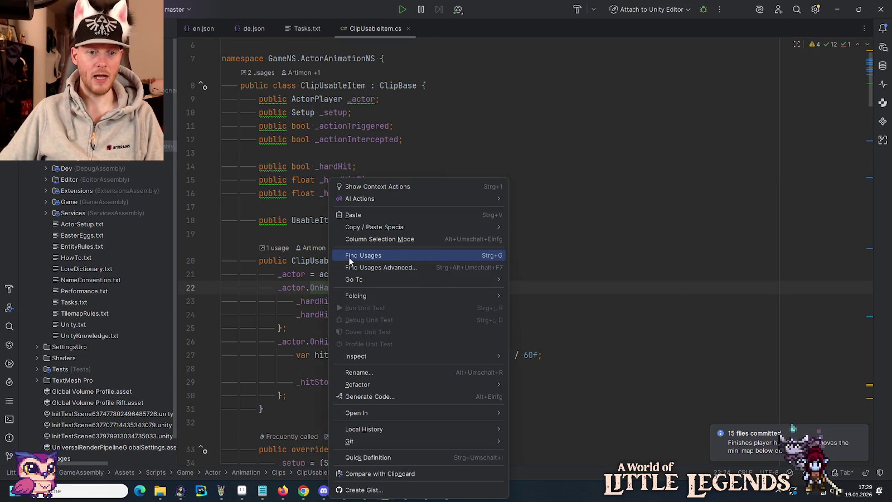
left_click(350, 257)
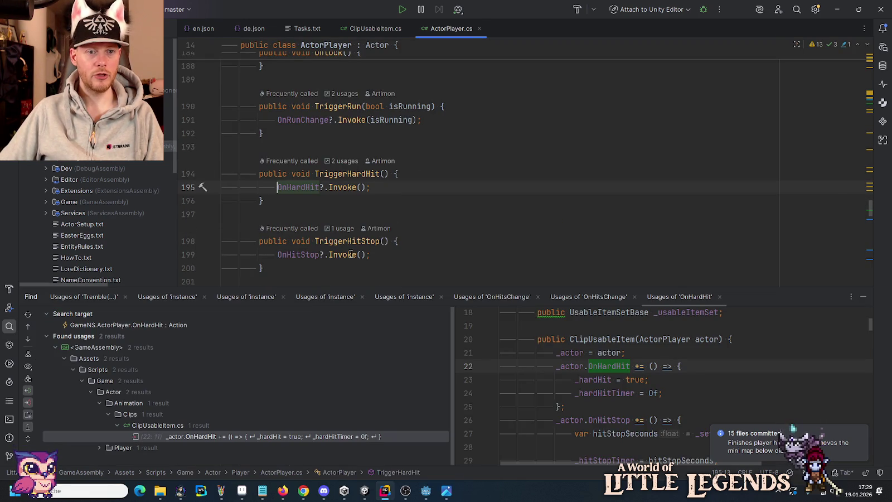
Add a ControllerCamera.instance.GlobalTremble() call after the OnHardHit invoke in TriggerHardHit.
left_click(421, 175)
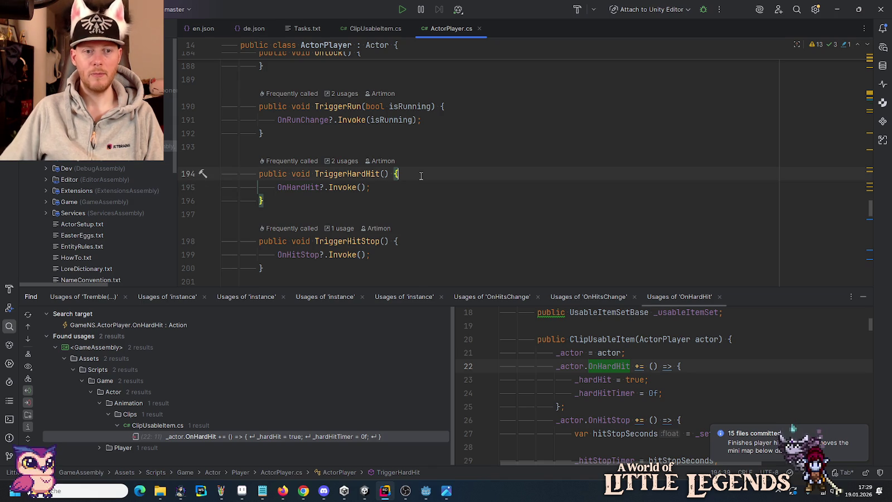
key("Down")
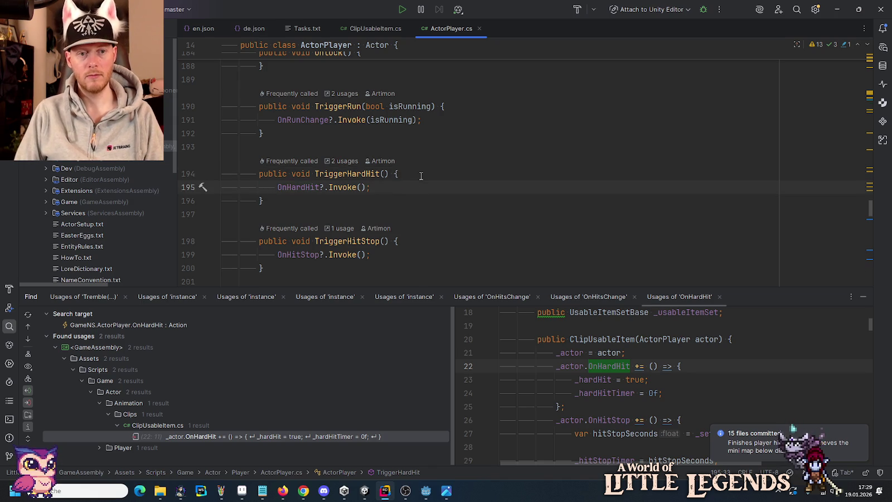
key("Return")
key("Return")
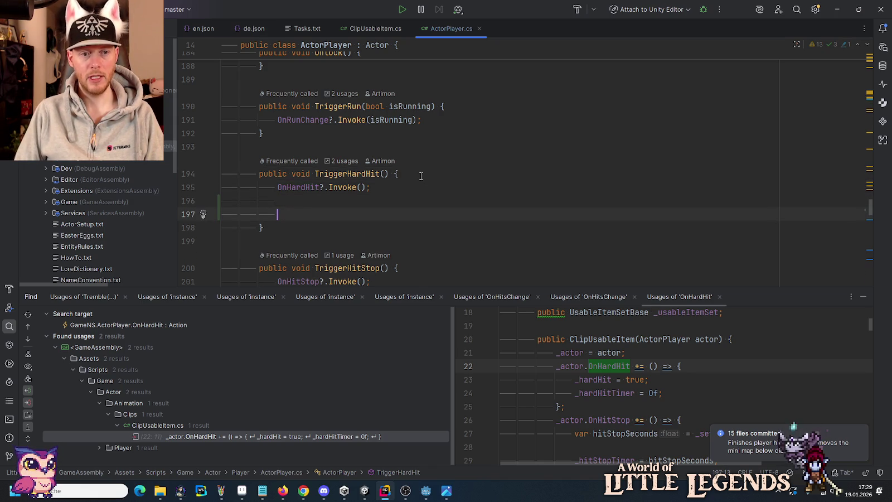
type("CamCo")
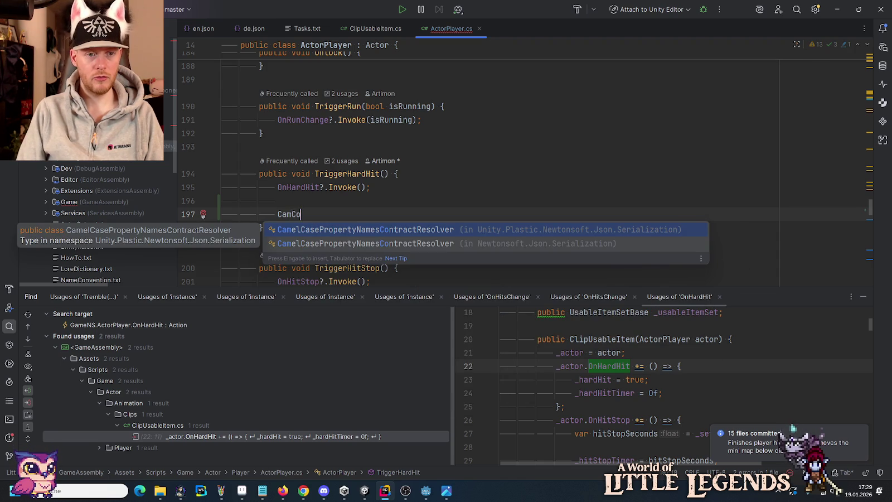
key("BackSpace")
key("BackSpace")
key("BackSpace")
type("ConCam")
key("Return")
type(".")
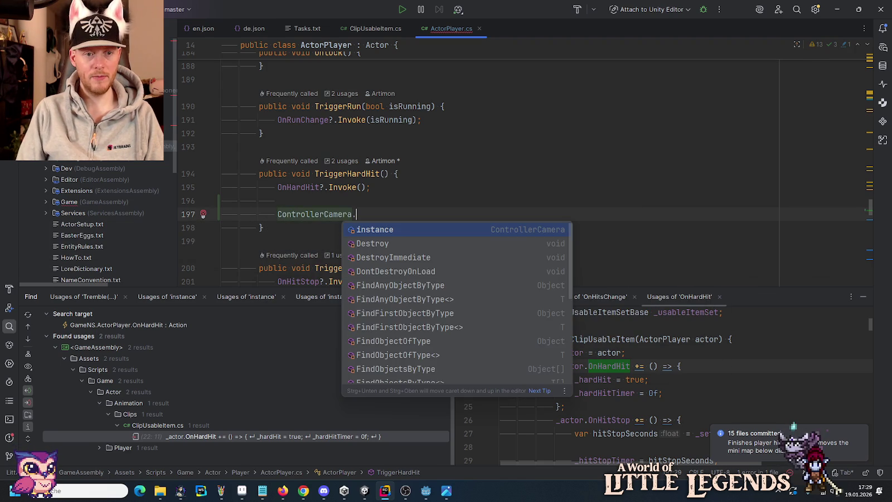
key("Return")
type(".")
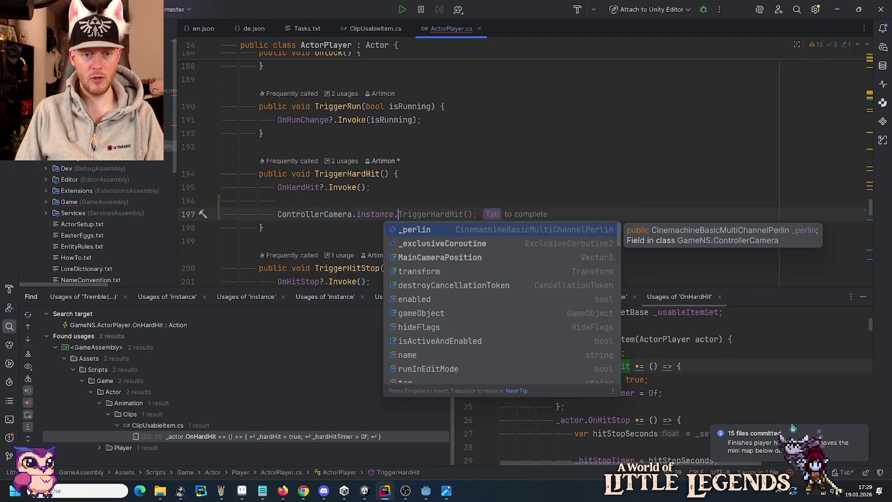
type("T")
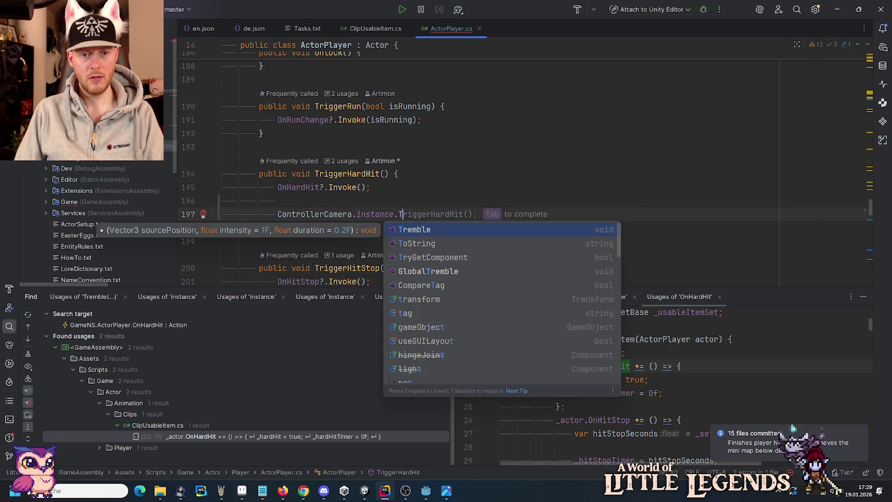
key("Down")
key("Down")
key("Down")
key("Return")
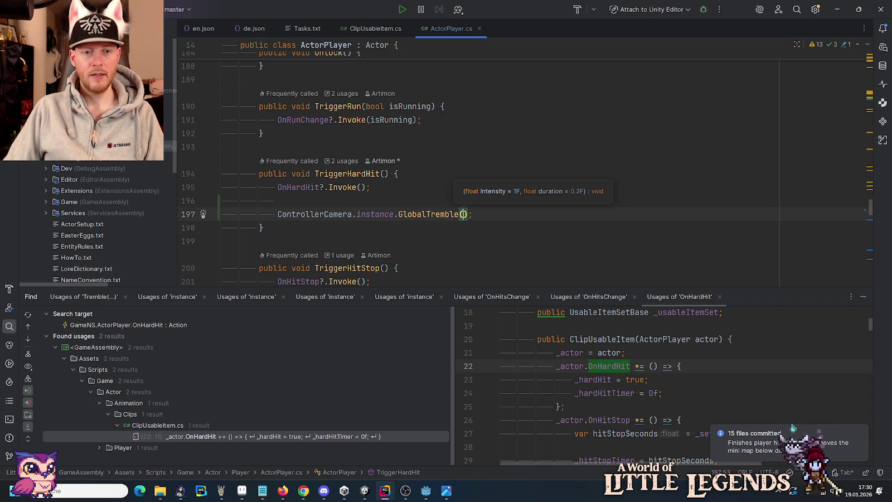
Check all GlobalTremble usages, pass 0.35f to the new call, and let Unity recompile.
right_click(434, 180)
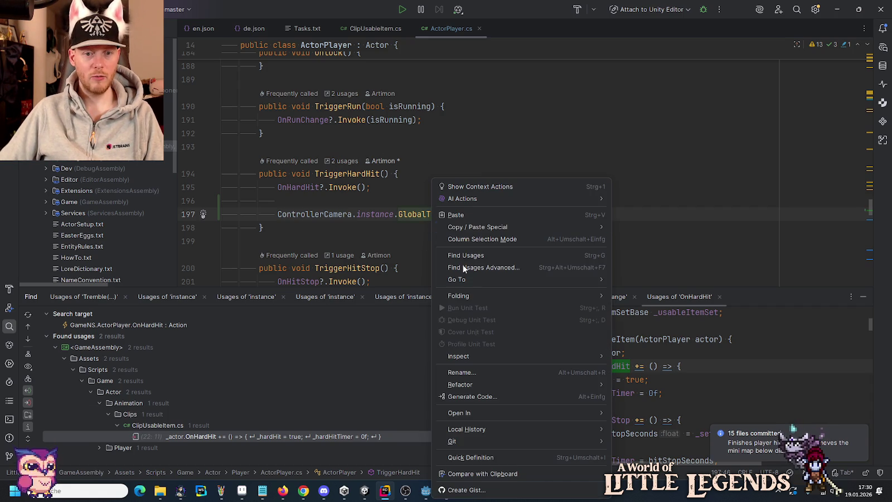
left_click(474, 259)
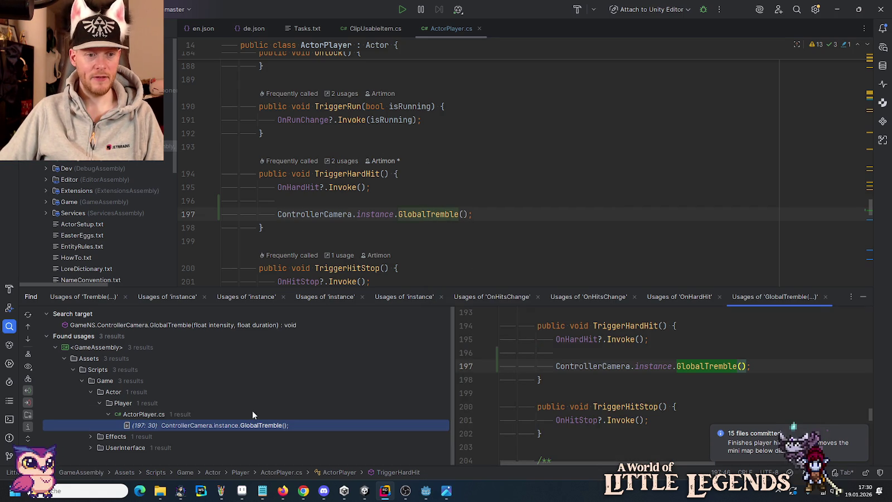
left_click(91, 447)
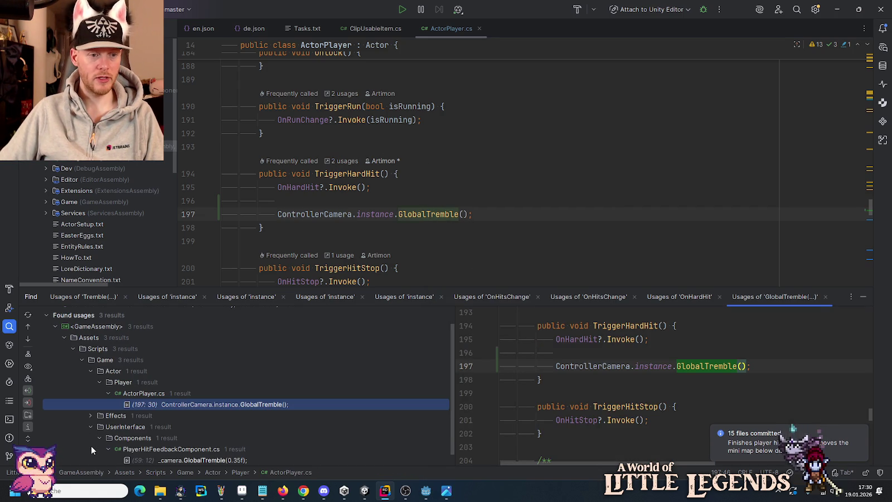
left_click(464, 214)
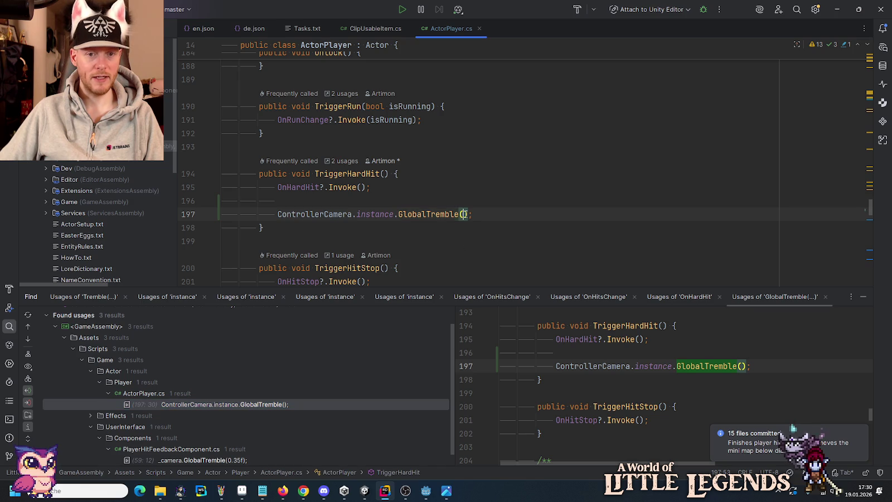
type("0.35f")
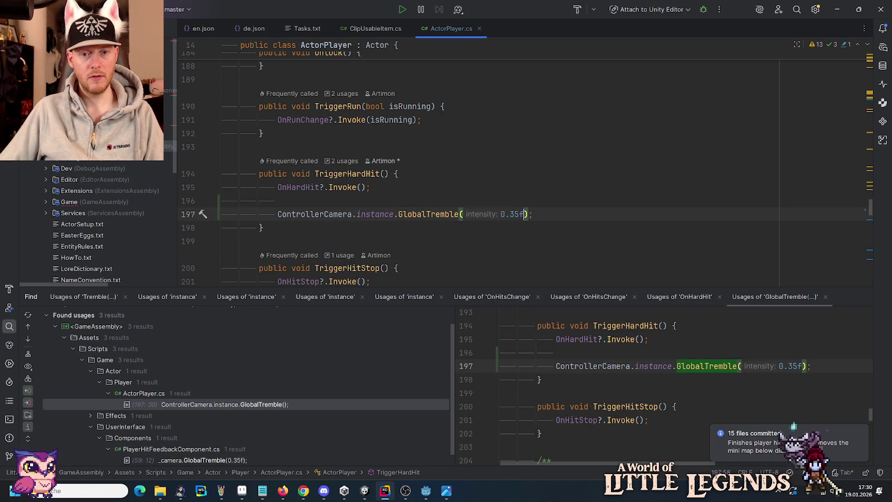
left_click(371, 490)
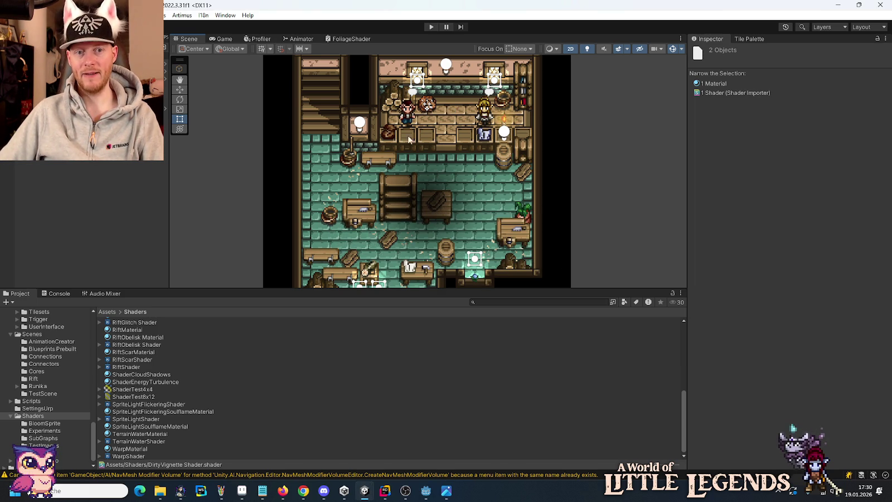
Enter play mode and load a saved game from the Laden menu.
left_click(427, 26)
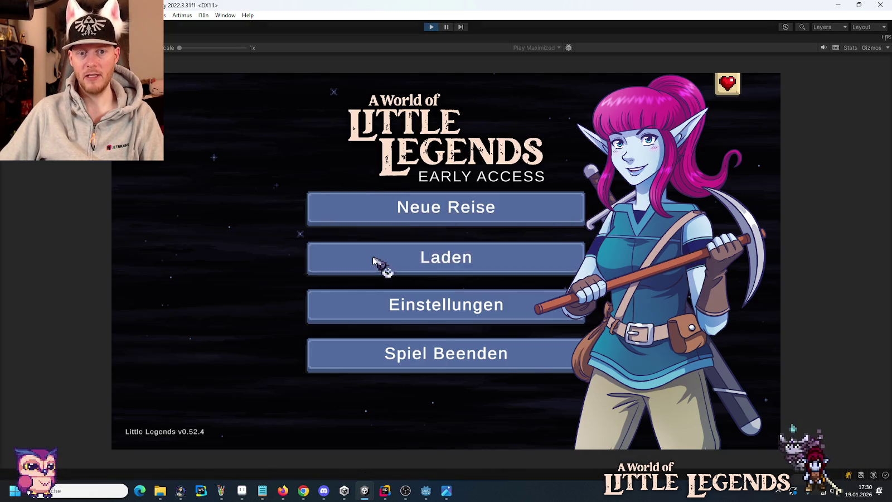
left_click(379, 265)
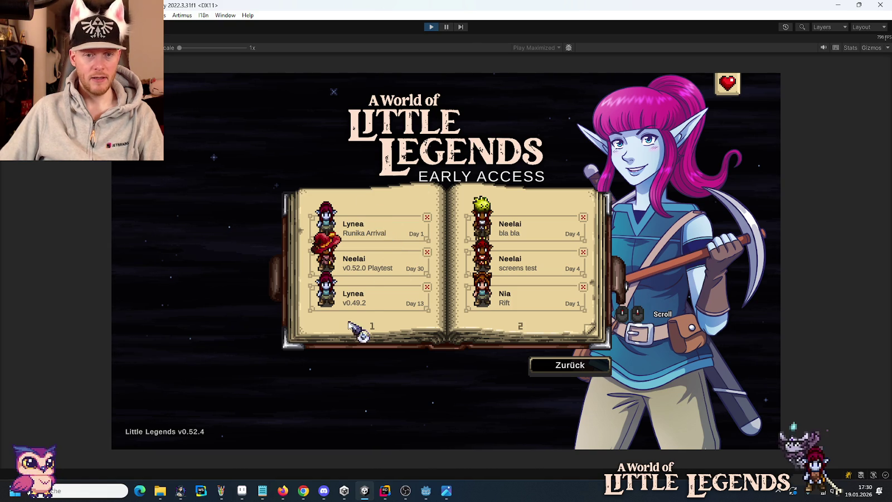
left_click(361, 232)
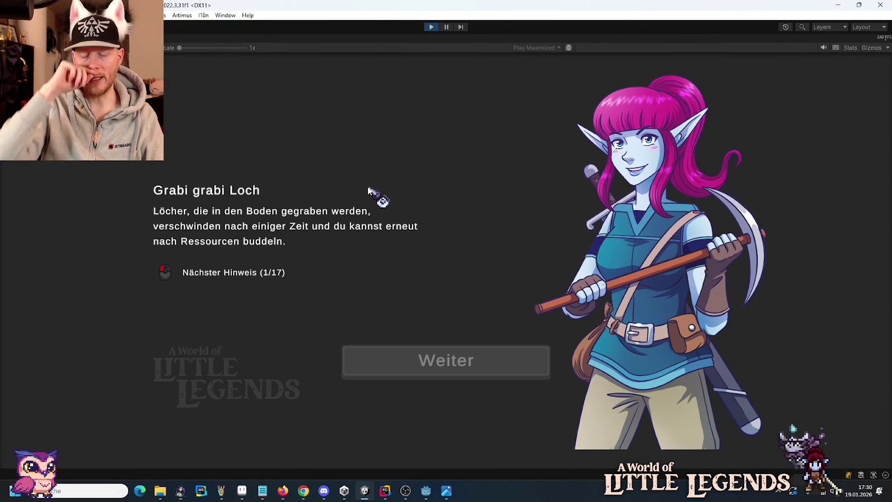
left_click(464, 372)
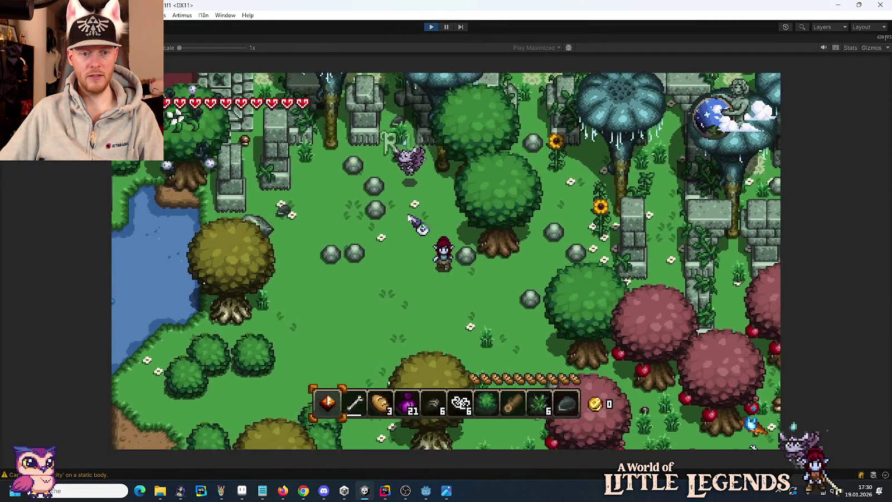
Walk around Runika, attack the purple creature, and pause the game.
key("2")
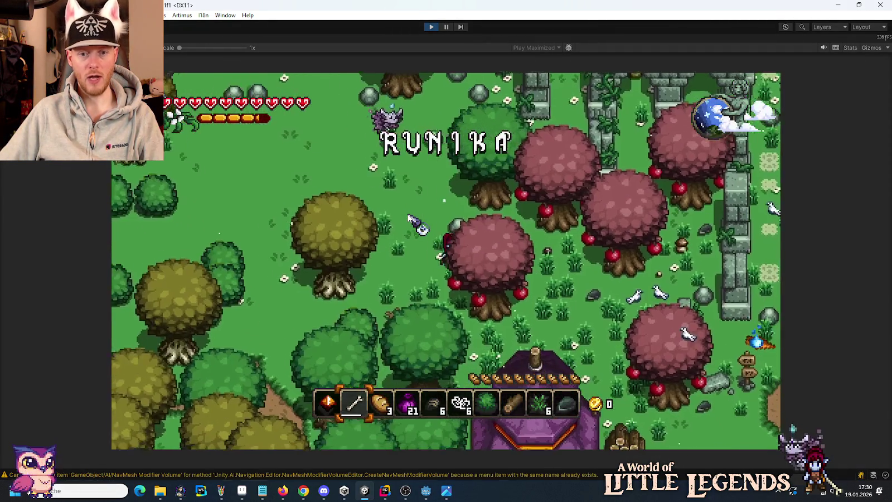
key("d")
key("s")
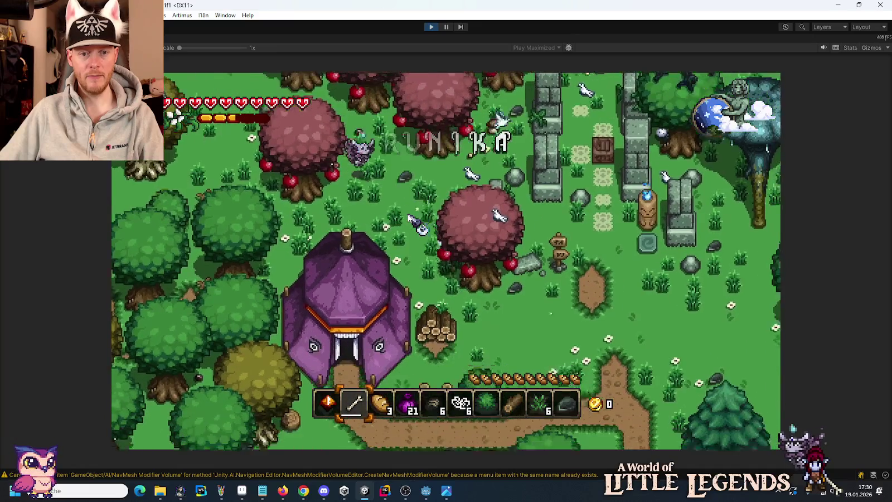
key("w")
key("d")
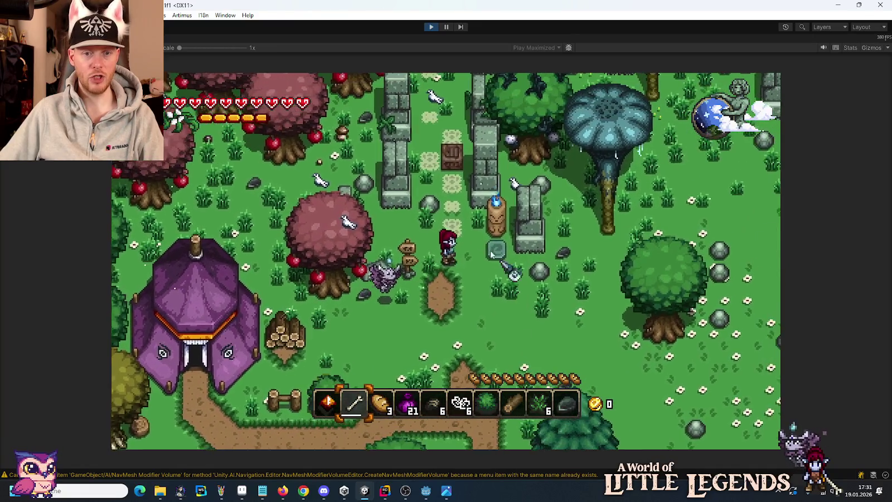
key("w")
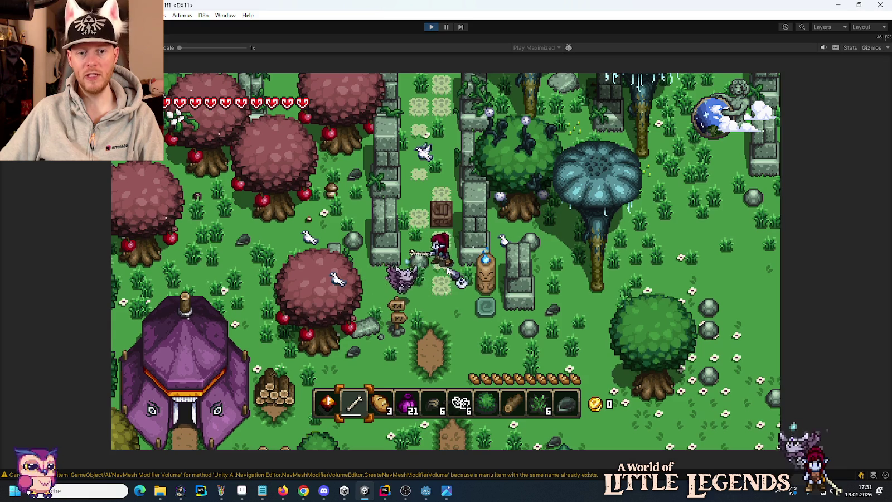
left_click(424, 267)
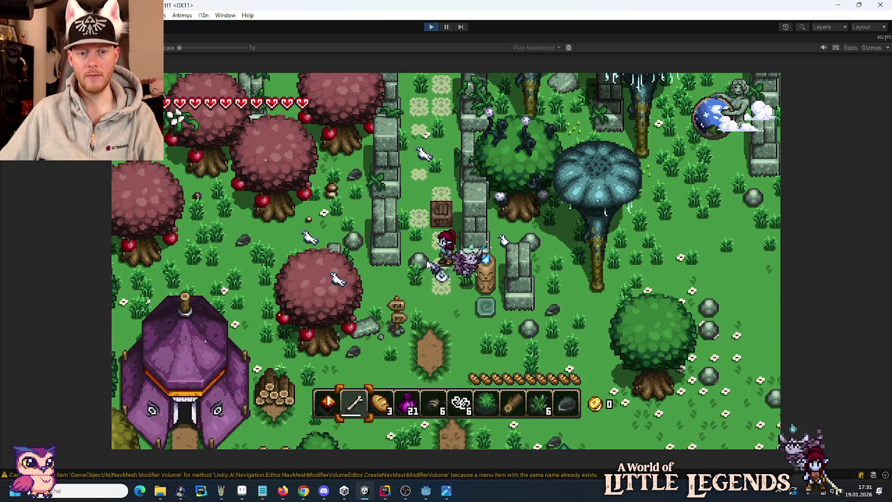
key("s")
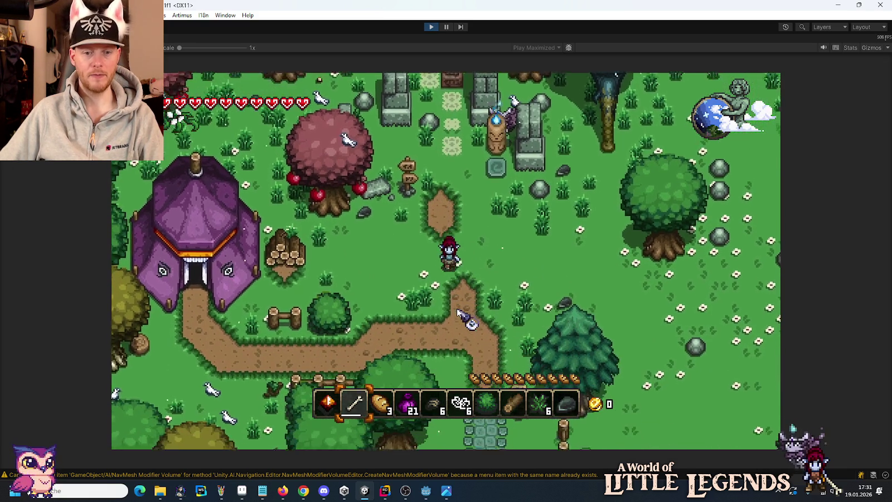
key("Escape")
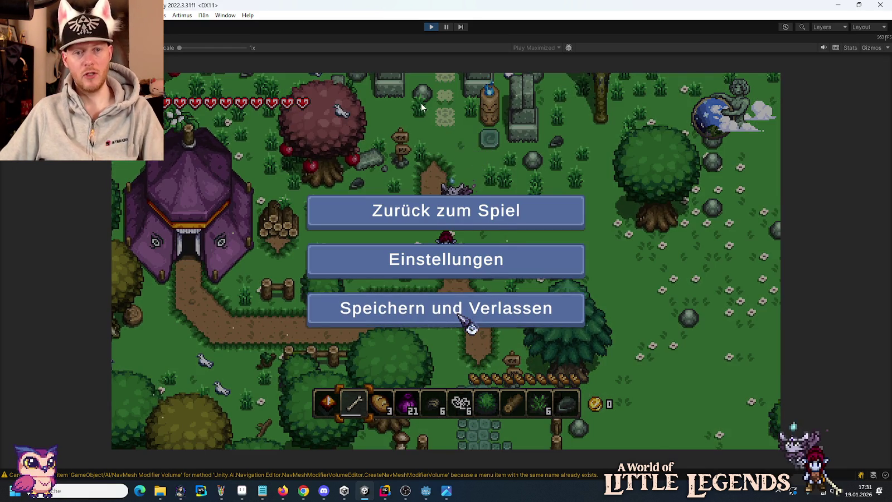
left_click(460, 316)
Stop play mode, glance at low-hp-wip.png, and bring todo.txt to the front.
left_click(431, 27)
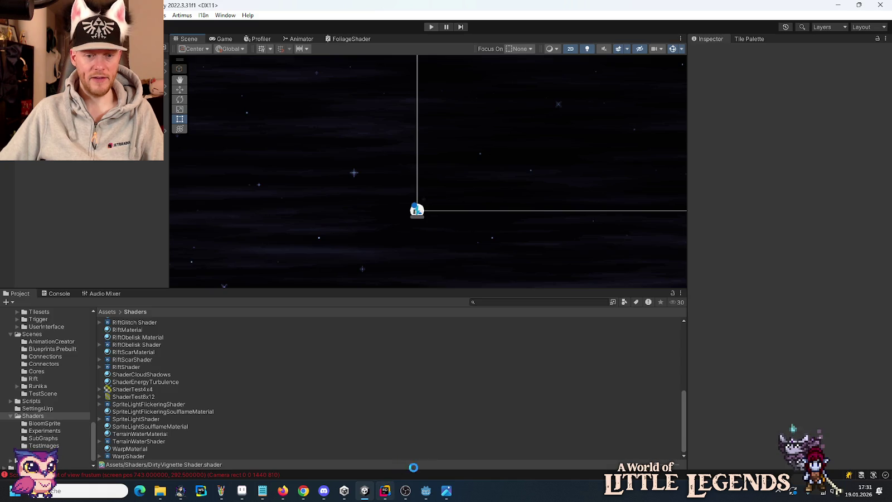
left_click(449, 491)
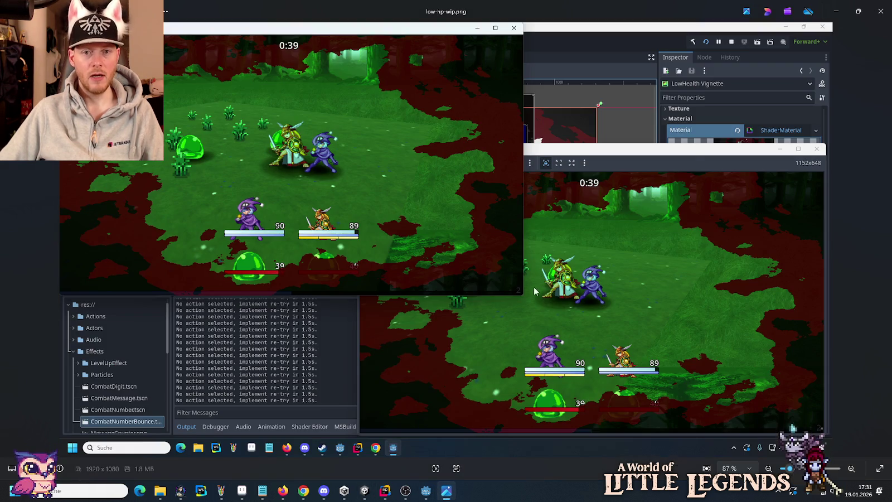
left_click(880, 14)
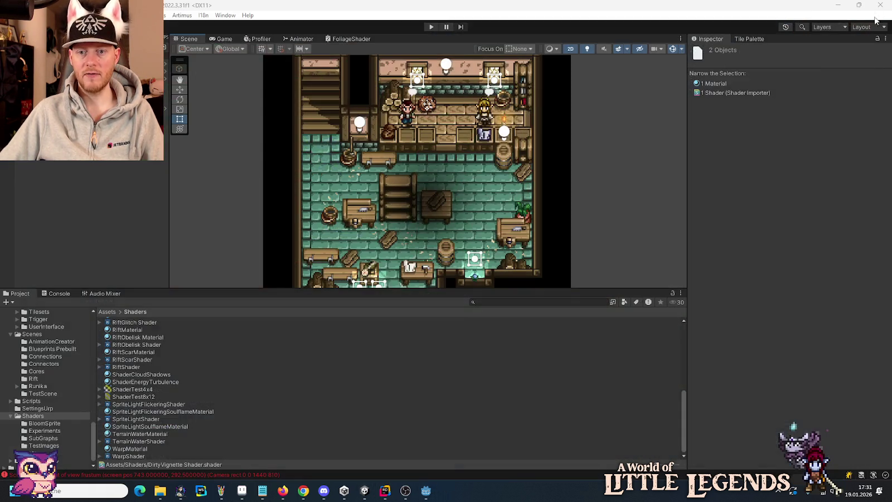
left_click(239, 491)
left_click(260, 492)
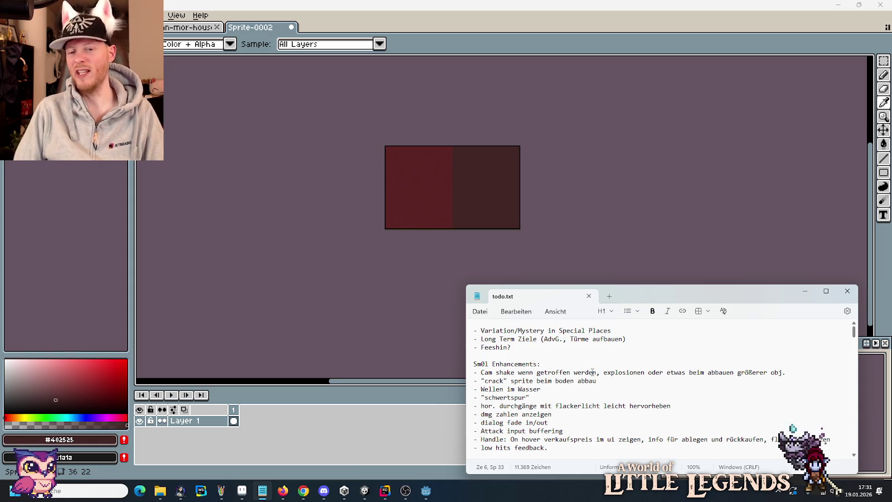
Delete the 'Cam shake wenn getroffen werden…' line from todo.txt and return to Unity.
triple_click(592, 372)
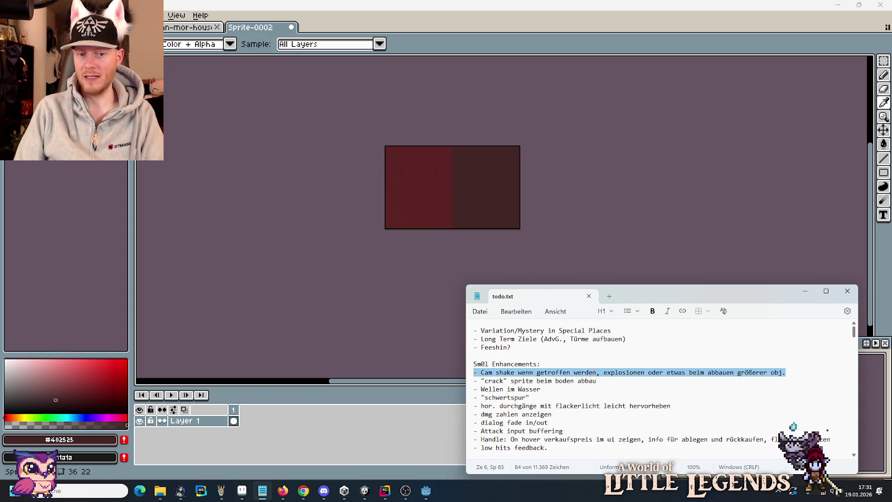
key("Delete")
key("Delete")
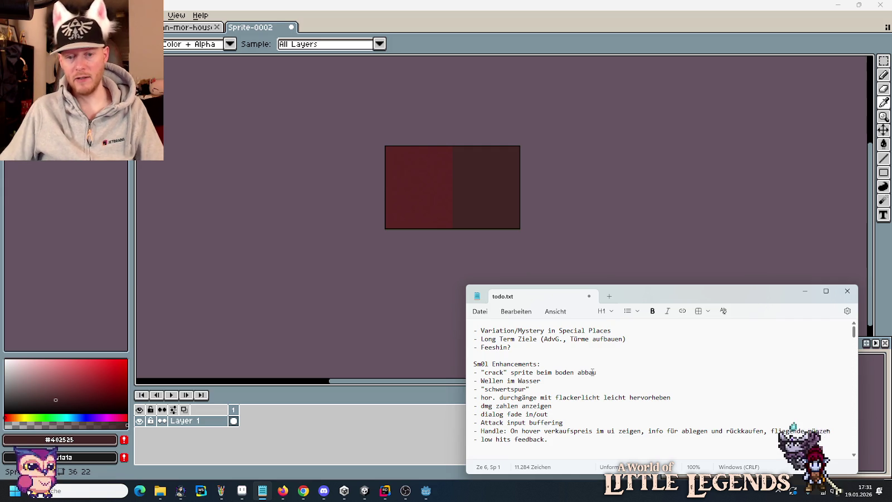
left_click(364, 491)
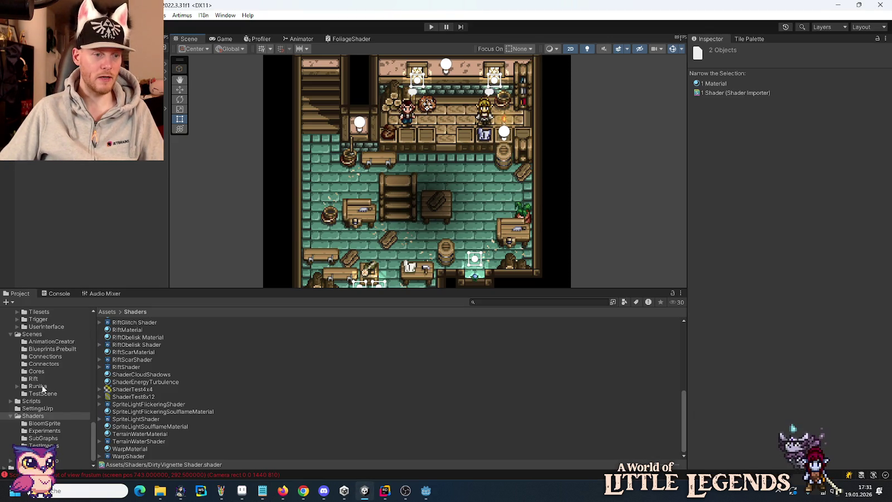
Open the LunariPalace scene from Assets/Scenes/Runika.
scroll(37, 373, "up", 2)
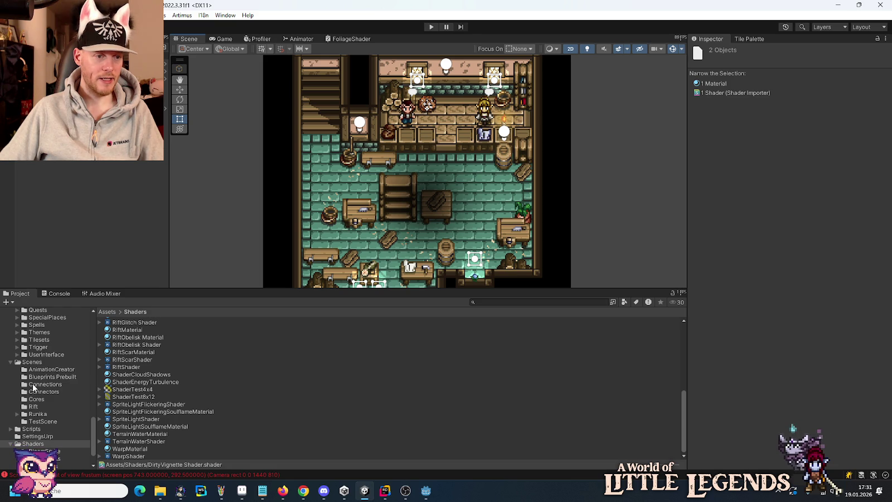
left_click(17, 414)
scroll(36, 410, "down", 3)
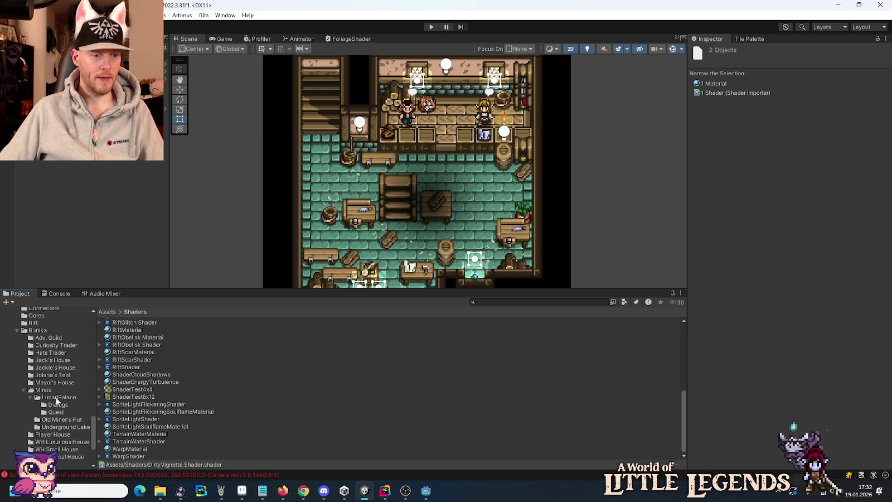
left_click(57, 398)
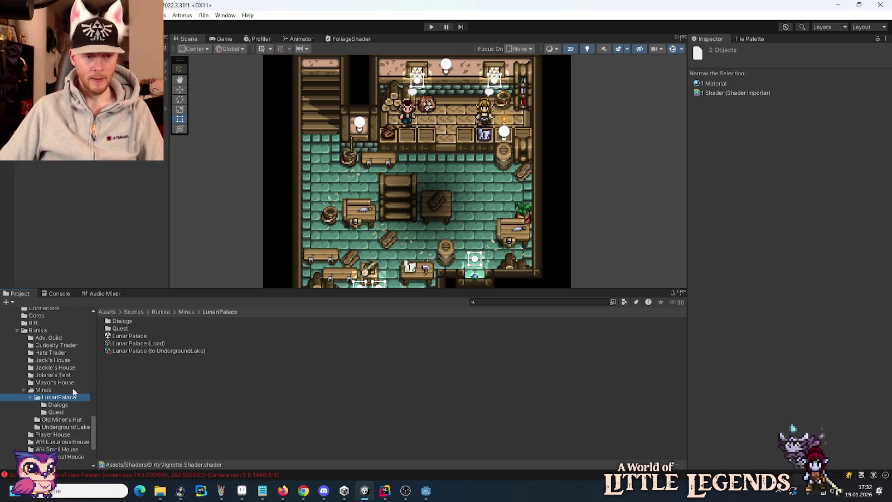
left_click(126, 337)
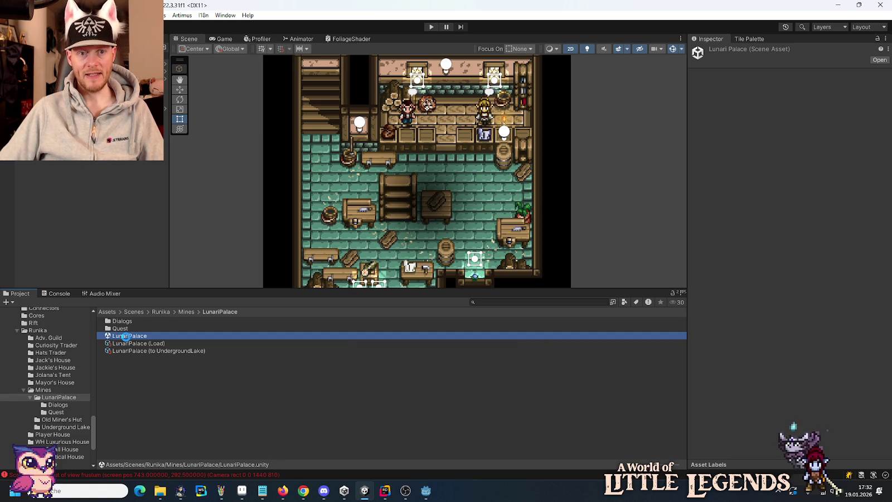
double_click(125, 337)
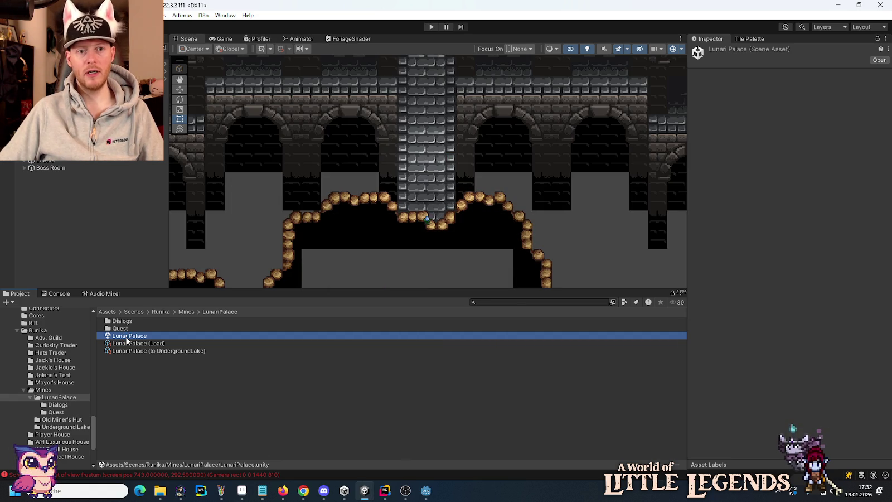
Pan across the palace rooms and select a blue soulflame fire effect to inspect.
scroll(526, 247, "down", 4)
mouse_move(526, 252)
left_mouse_down()
mouse_move(334, 160)
mouse_move(495, 265)
left_mouse_up()
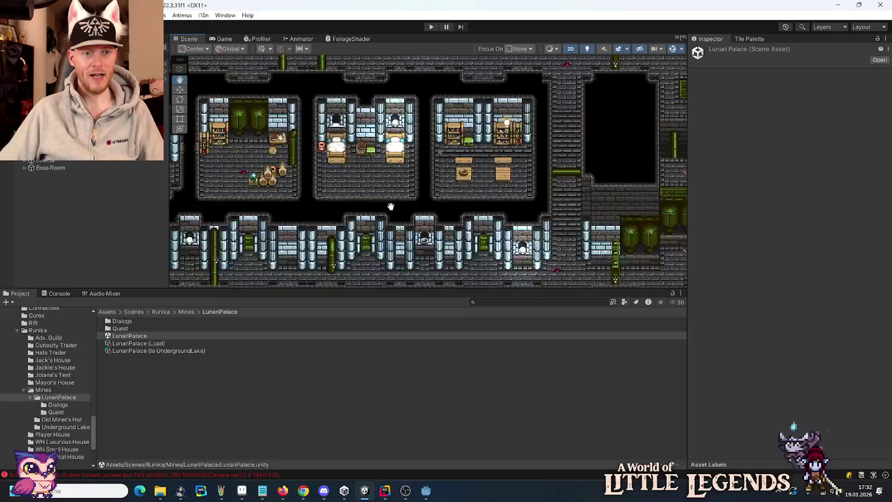
left_click_drag(302, 184, 446, 223)
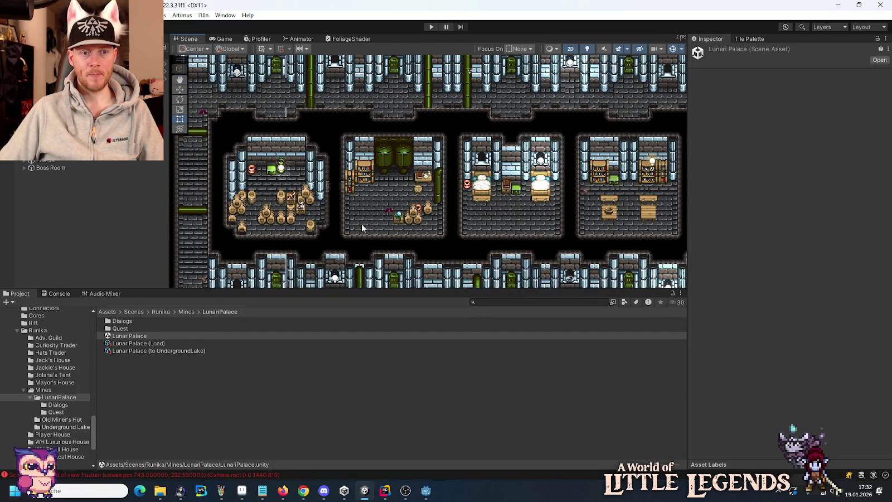
scroll(362, 226, "up", 2)
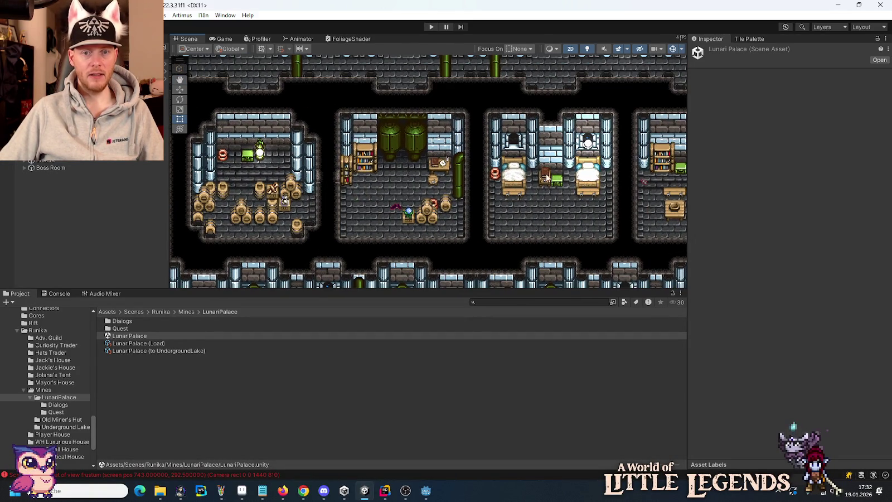
left_click(588, 146)
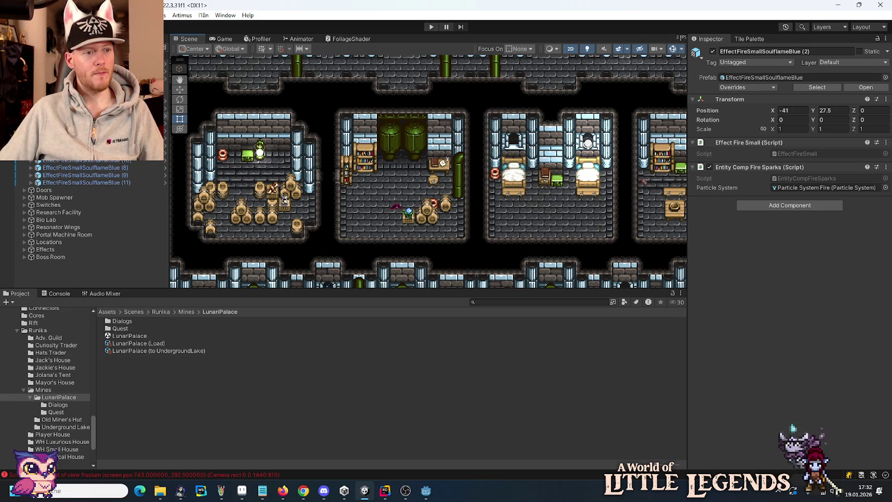
Undo the last change and look over the options for the scene and Soulflames group.
key("ctrl+z")
key("ctrl+z")
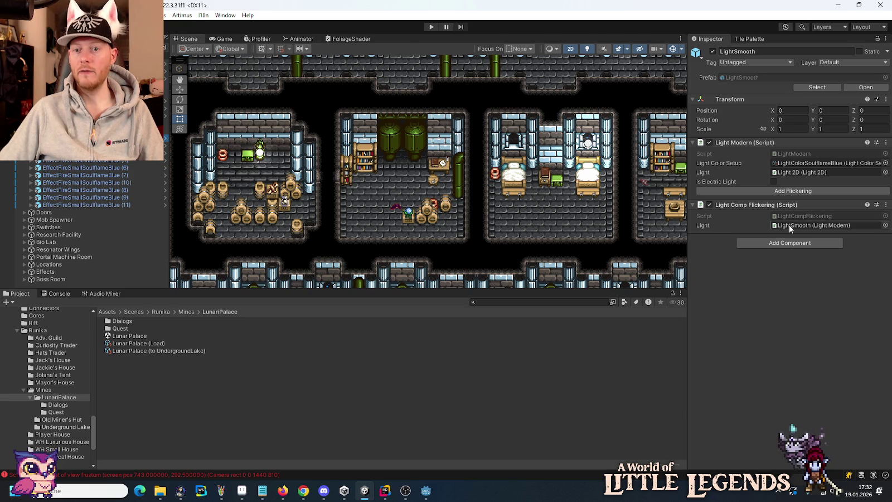
right_click(68, 189)
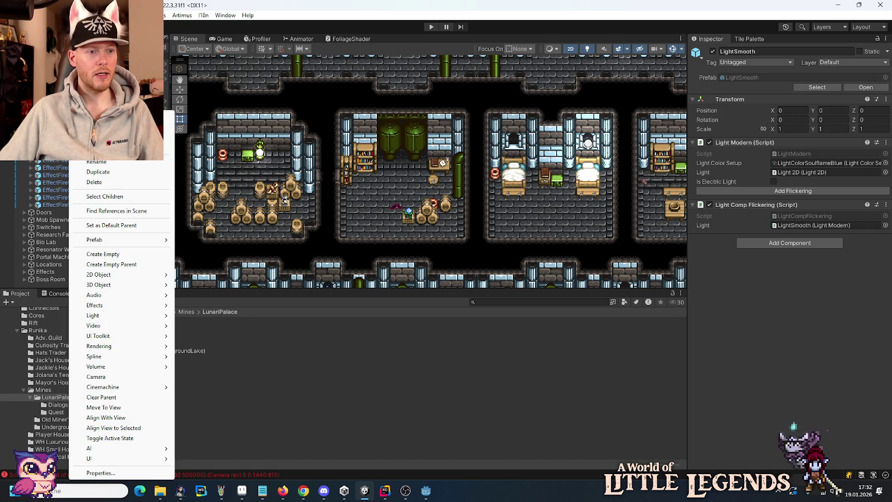
key("Escape")
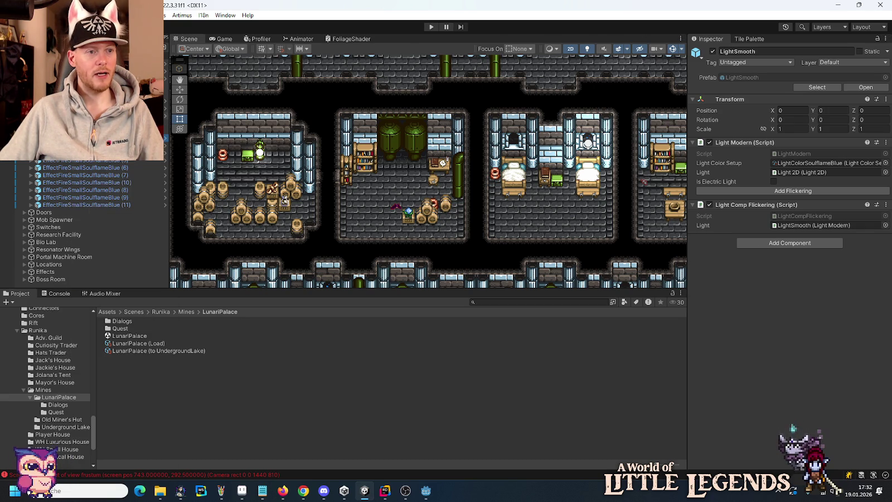
right_click(37, 95)
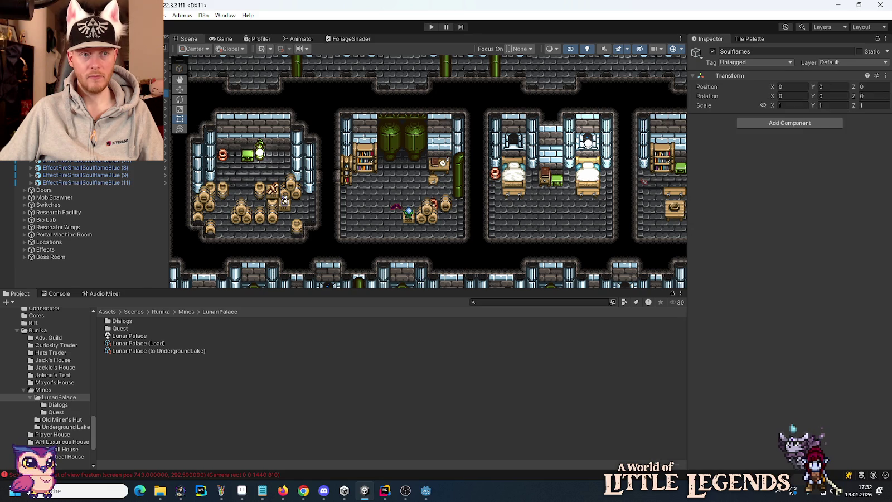
key("Escape")
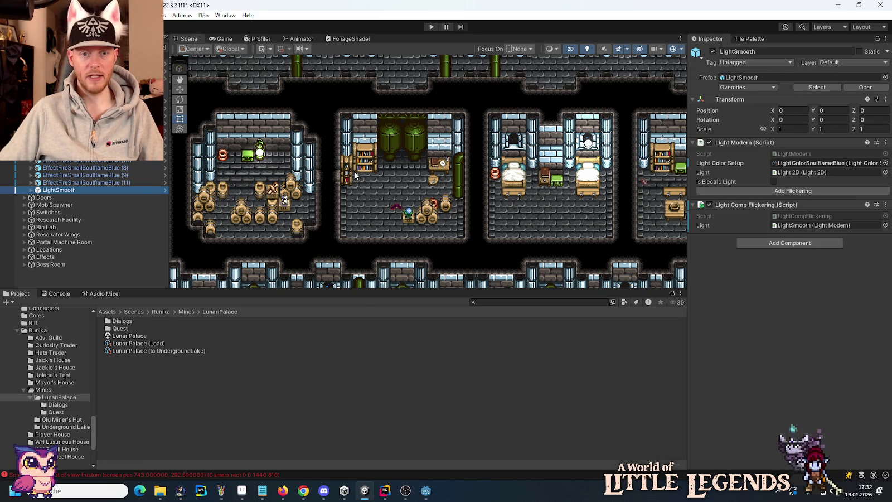
Frame the LightSmooth light and move it into the corridor at position -62, 25.
scroll(355, 175, "down", 2)
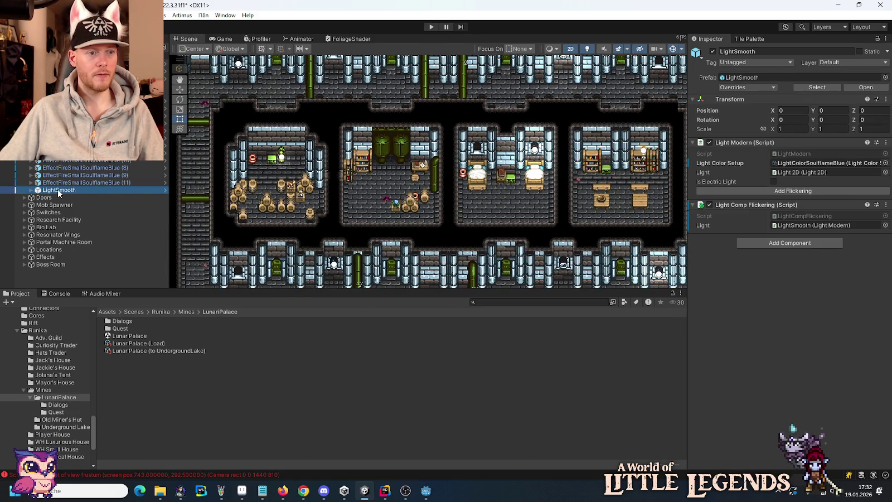
double_click(58, 191)
mouse_move(550, 218)
left_mouse_down()
mouse_move(573, 235)
mouse_move(219, 87)
mouse_move(606, 257)
mouse_move(286, 114)
mouse_move(448, 194)
left_mouse_up()
scroll(448, 189, "up", 5)
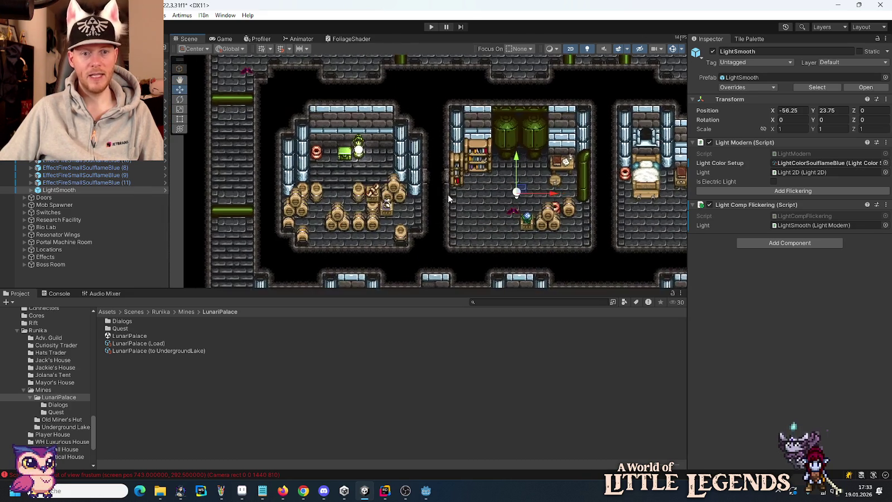
scroll(447, 178, "up", 2)
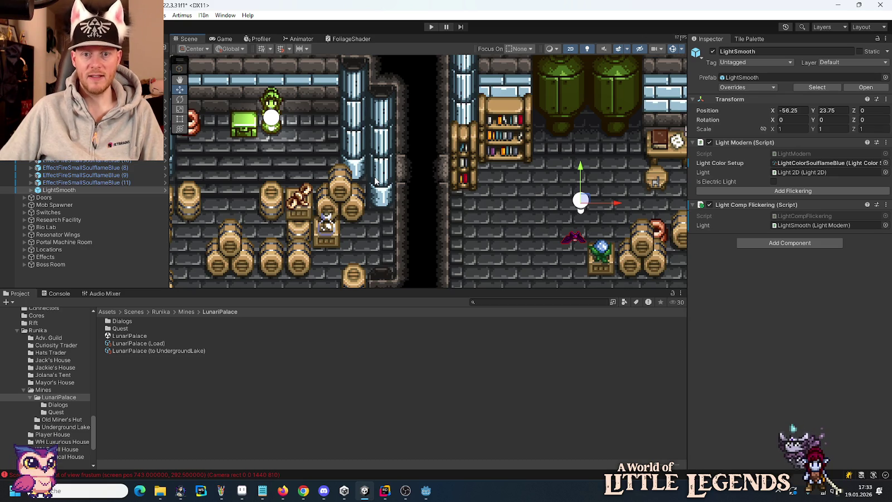
mouse_move(587, 205)
left_mouse_down()
mouse_move(550, 188)
mouse_move(426, 169)
left_mouse_up()
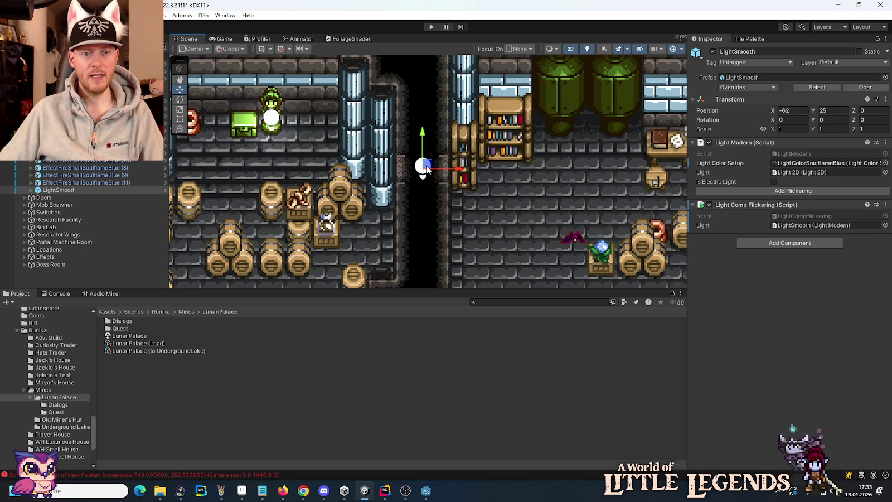
left_click(31, 190)
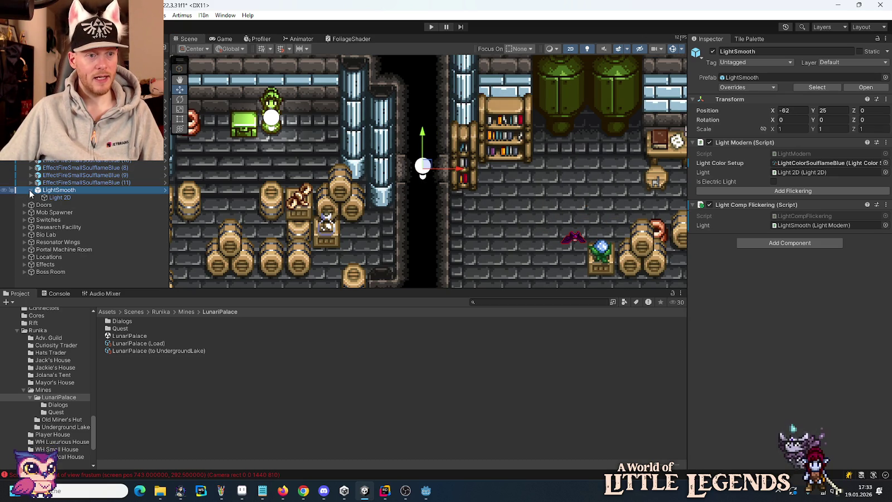
Make LightSmooth's Light 2D blend Additively and set its inner radius to 0.
left_click(57, 198)
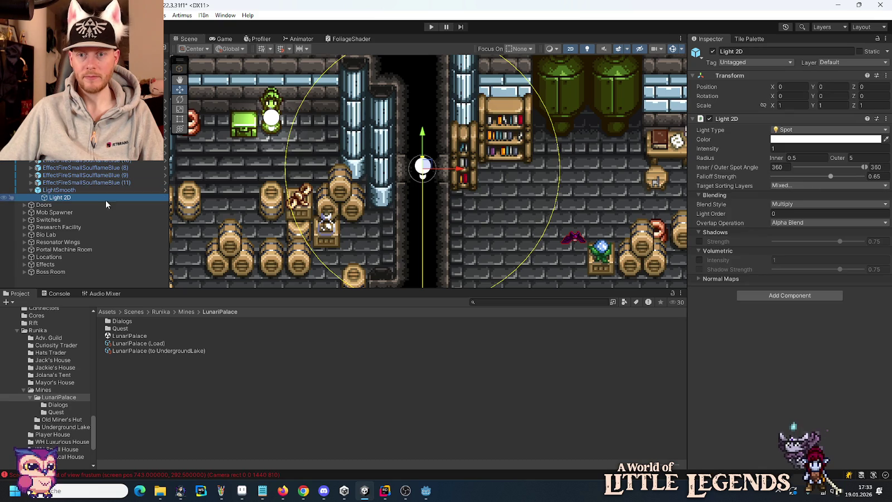
left_click(793, 205)
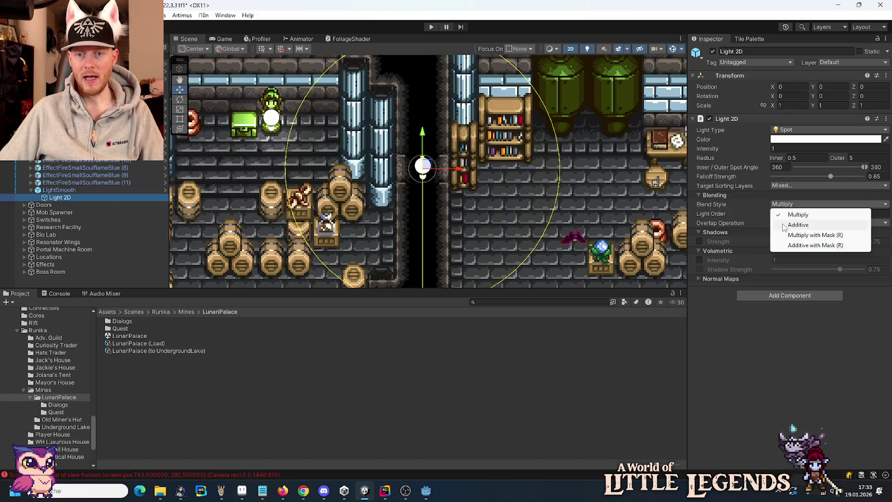
left_click(784, 225)
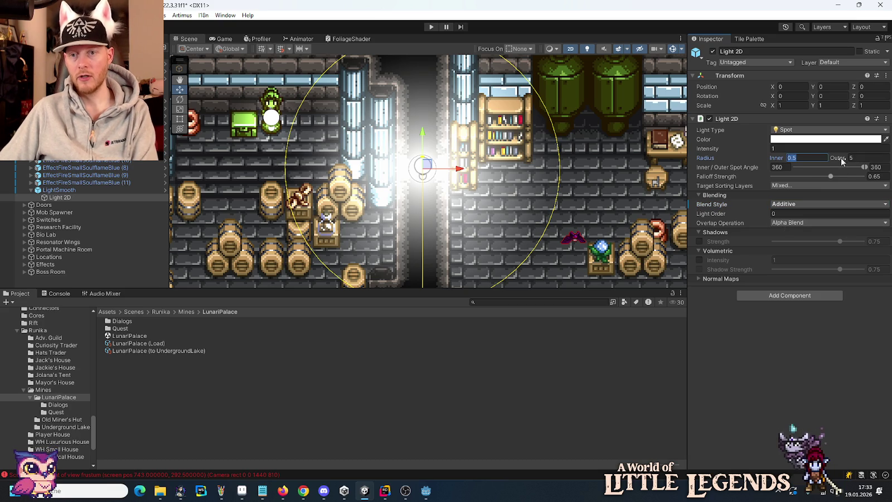
type("0")
left_click(859, 158)
type("1")
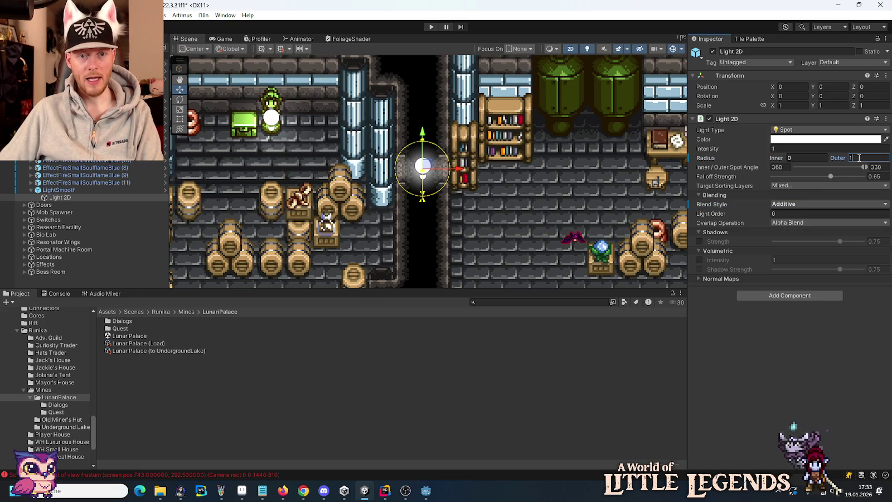
type("2")
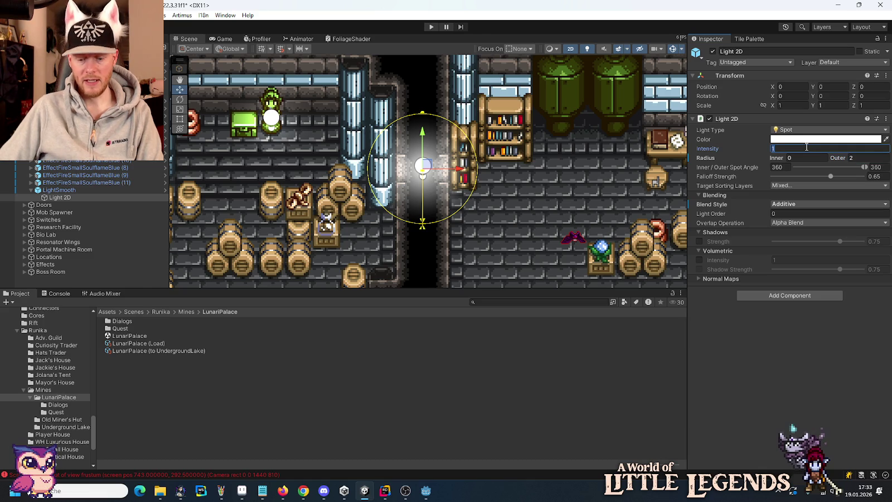
type("0.25")
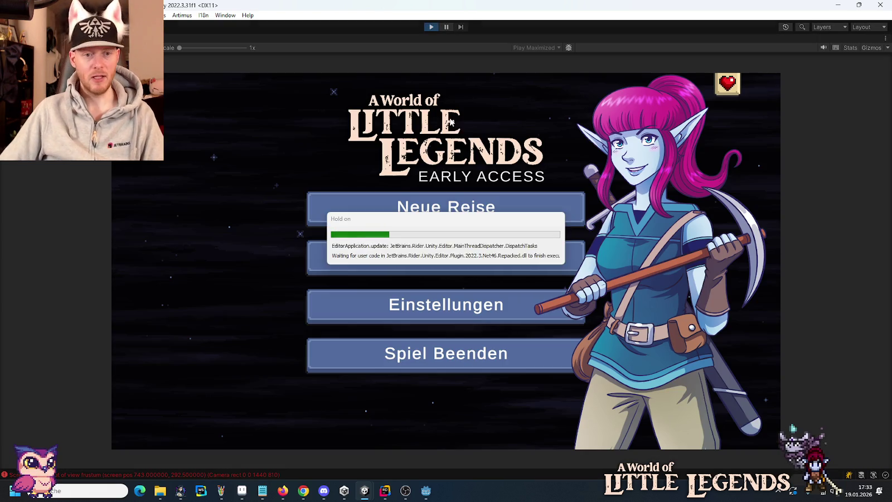
Load the saved game 'bla bla' and continue past the loading hint into the palace.
left_click(443, 251)
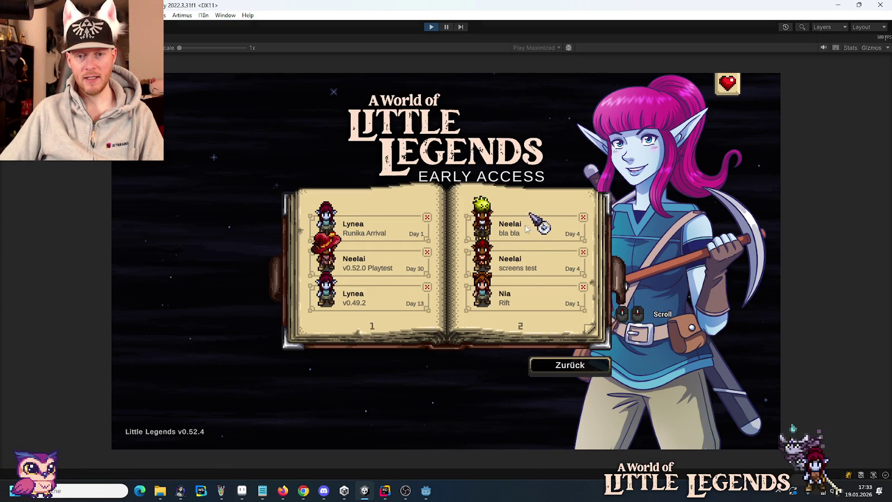
left_click(518, 229)
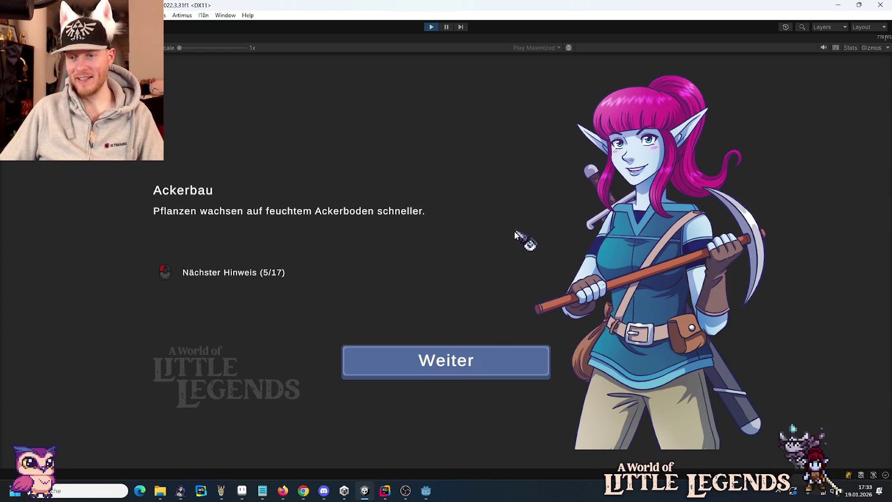
right_click(473, 346)
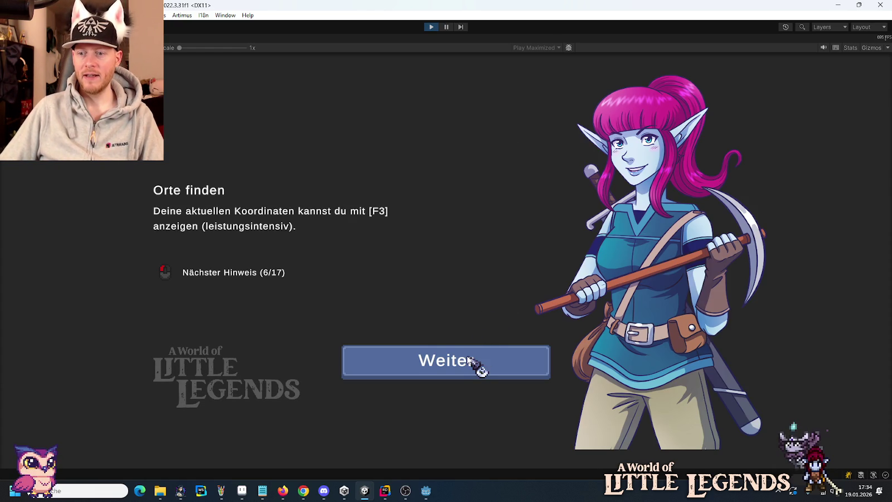
left_click(469, 358)
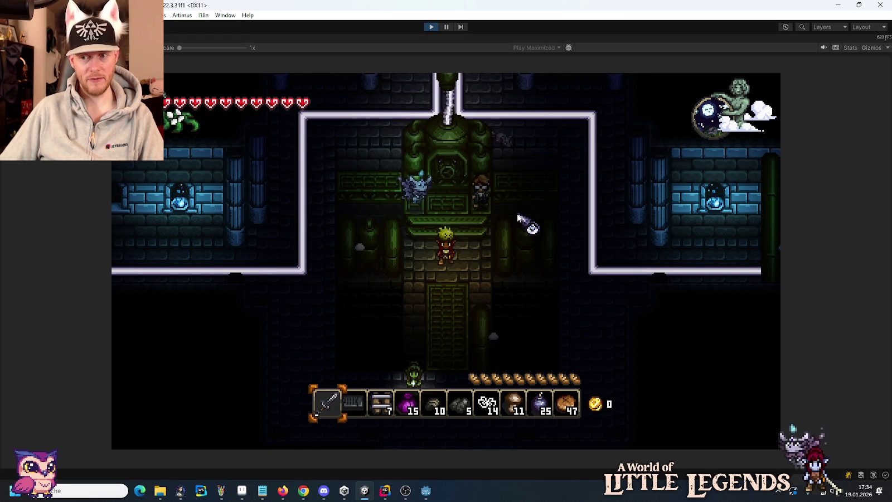
Walk south through the dark corridors and pillared room onto the green grate.
key("s")
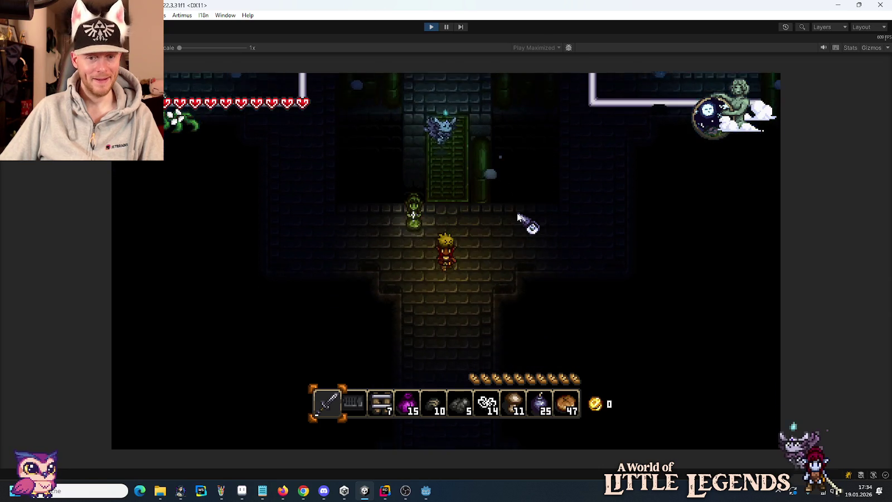
key("s")
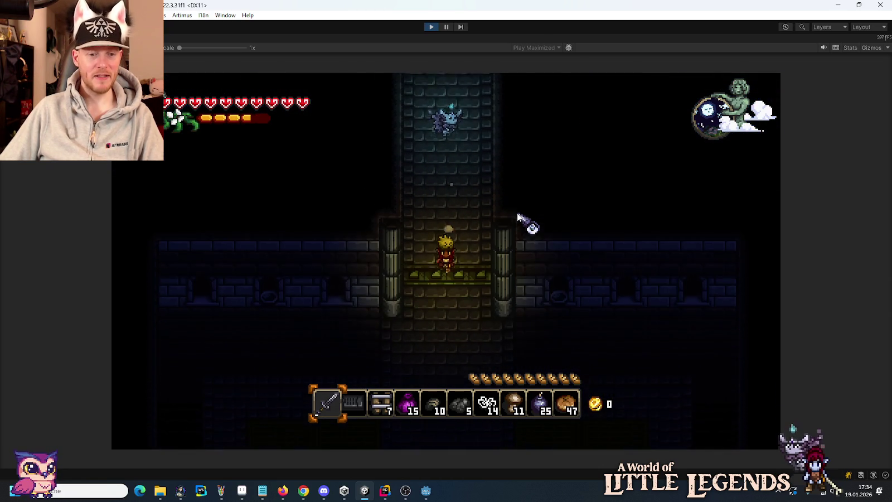
key("s")
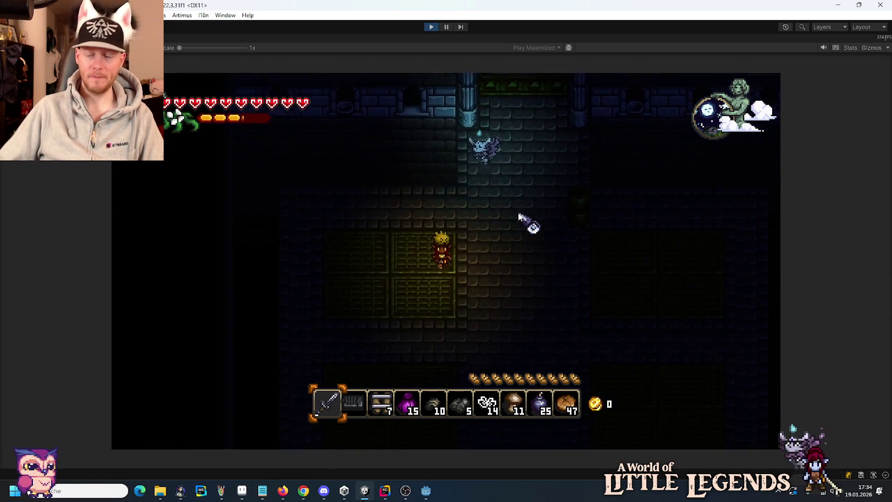
key("a")
key("s")
key("d")
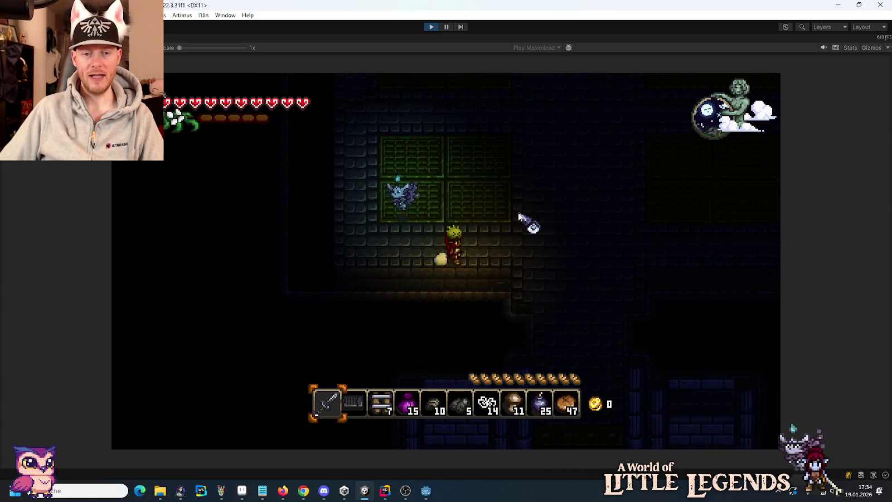
key("s")
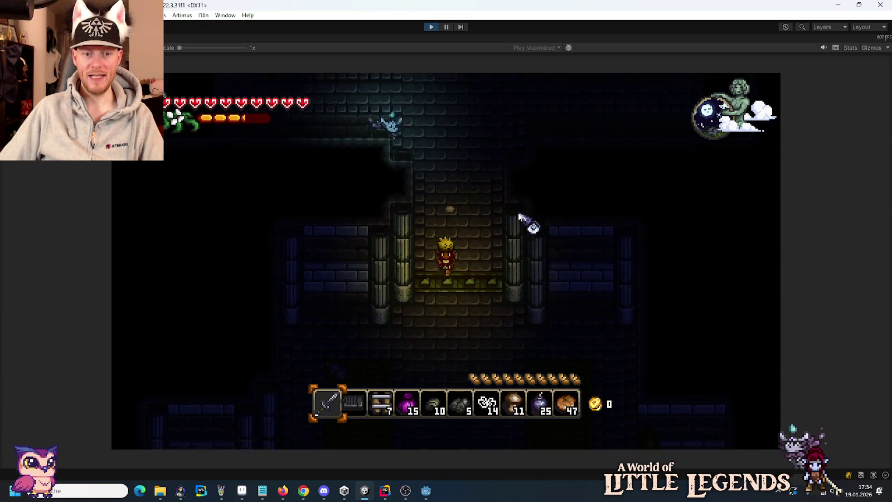
key("s")
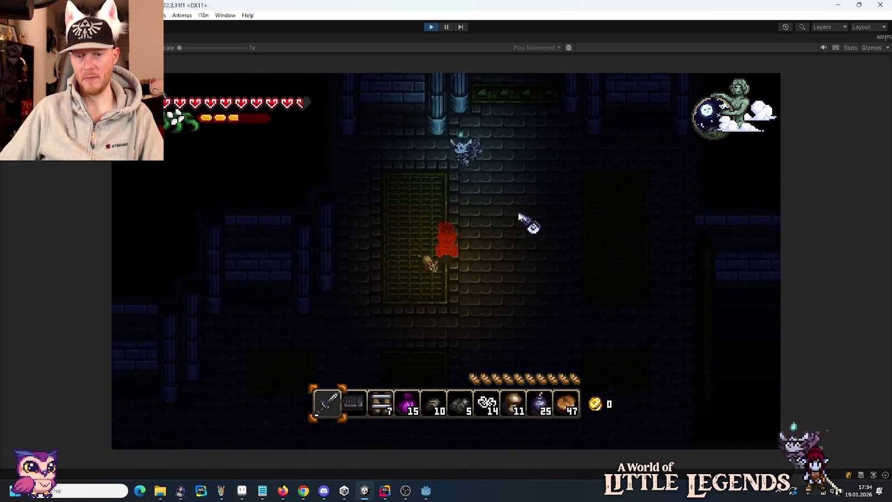
key("s")
key("a")
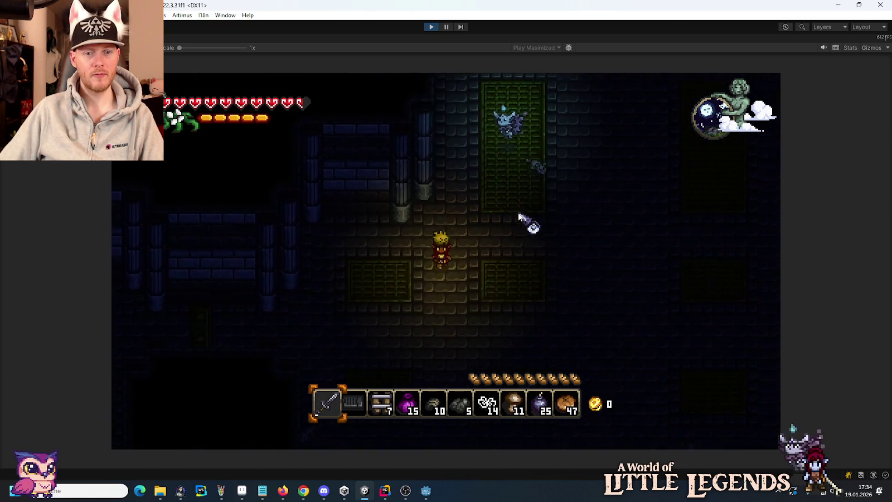
key("s")
key("a")
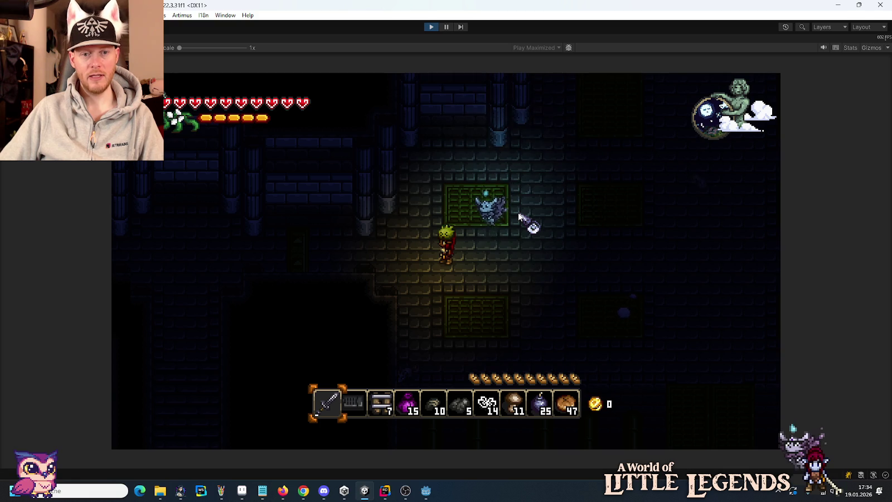
Open and close the inventory, then head south-west toward the bat.
key("e")
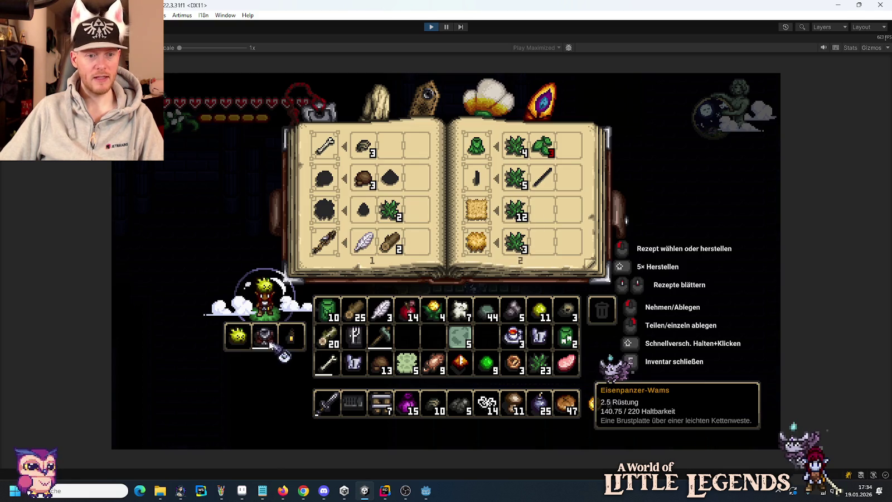
key("e")
key("s")
key("a")
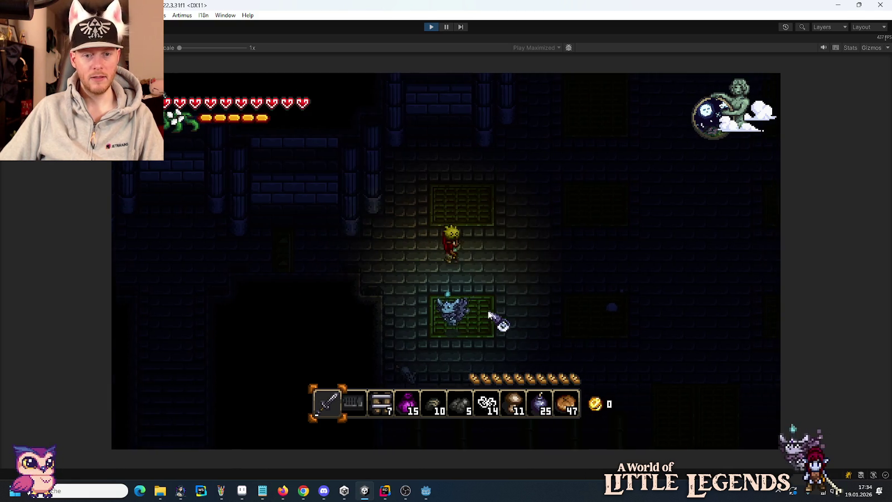
key("s")
key("a")
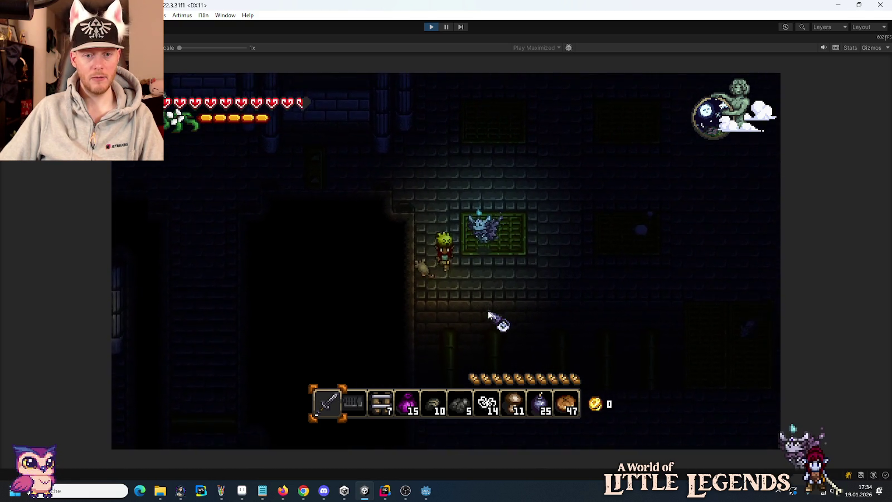
Fight the bat, dodging around it until the character dies.
key("w")
key("a")
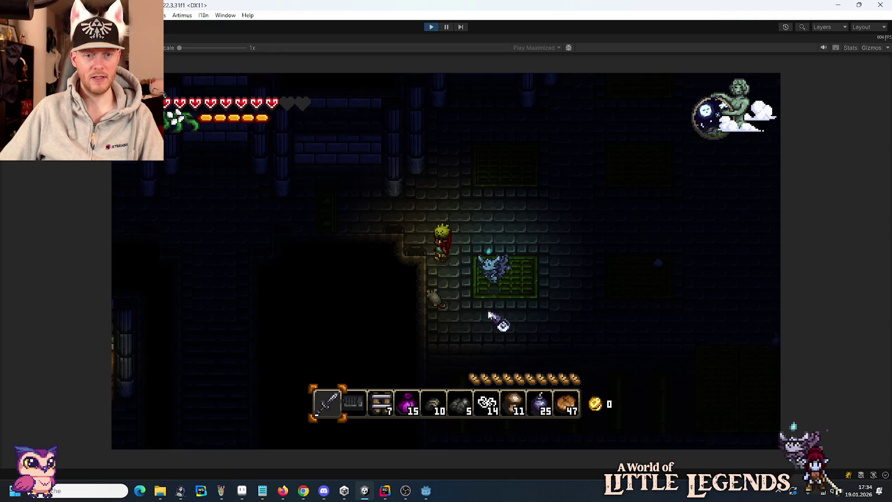
key("d")
key("s")
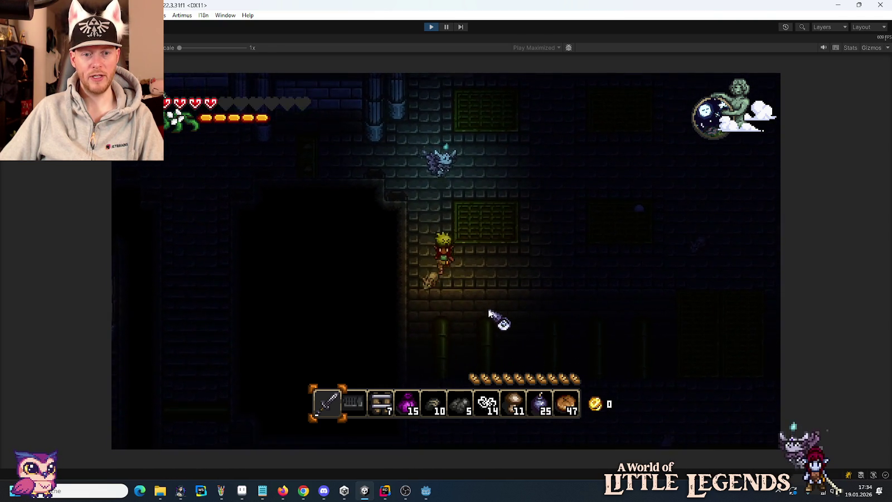
key("w")
key("d")
key("w")
key("a")
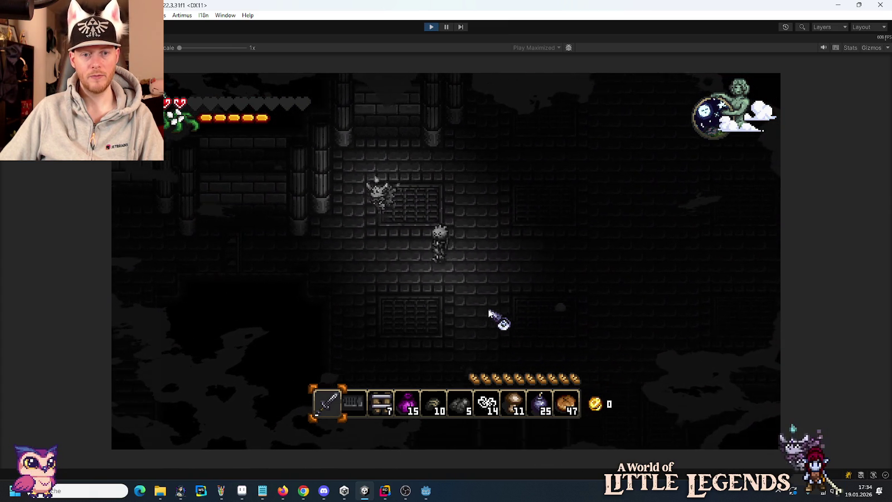
Walk the respawned character down into the research wing and toggle the inventory.
key("a")
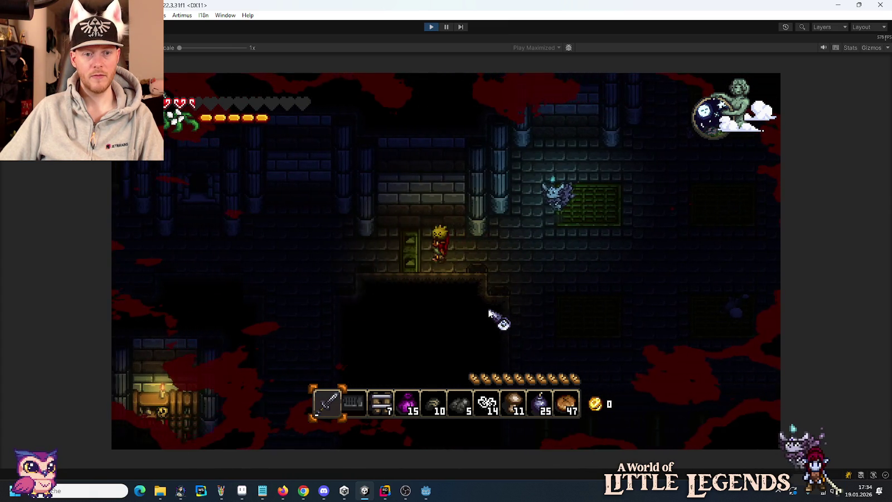
key("a")
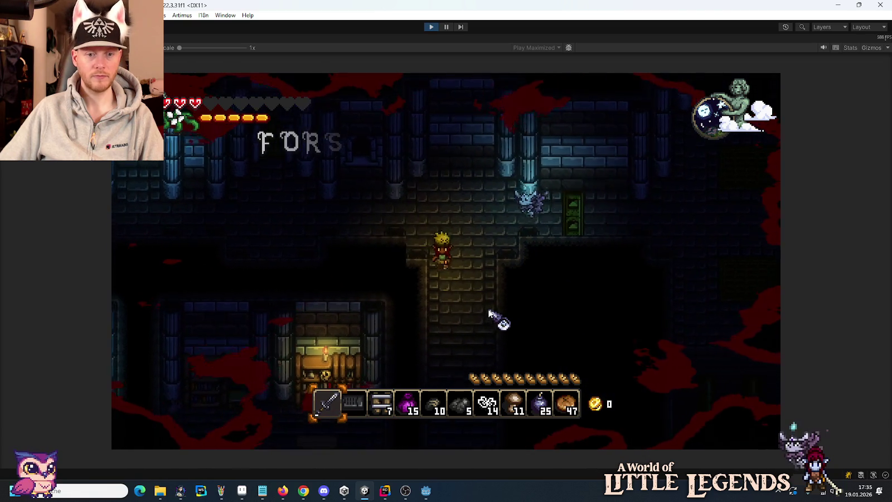
key("s")
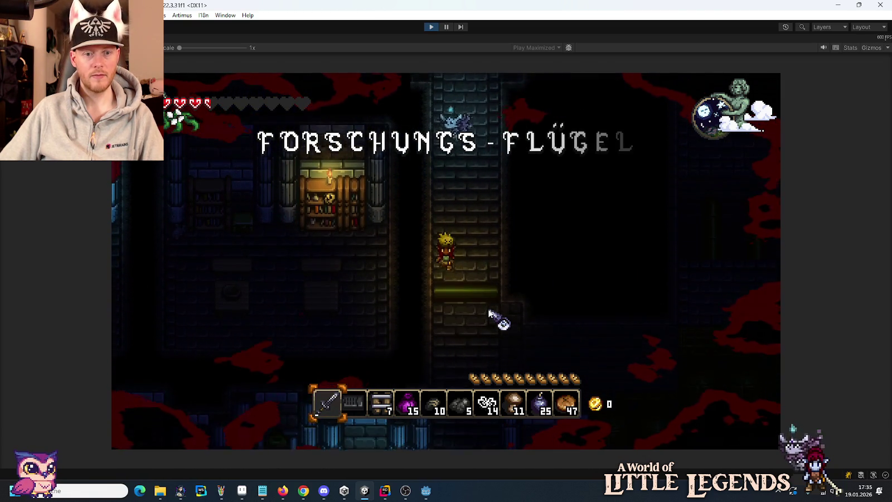
key("e")
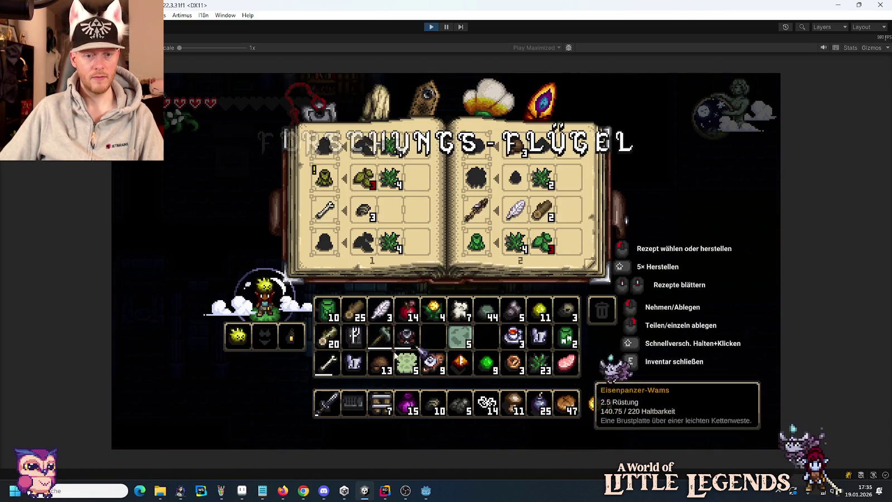
key("e")
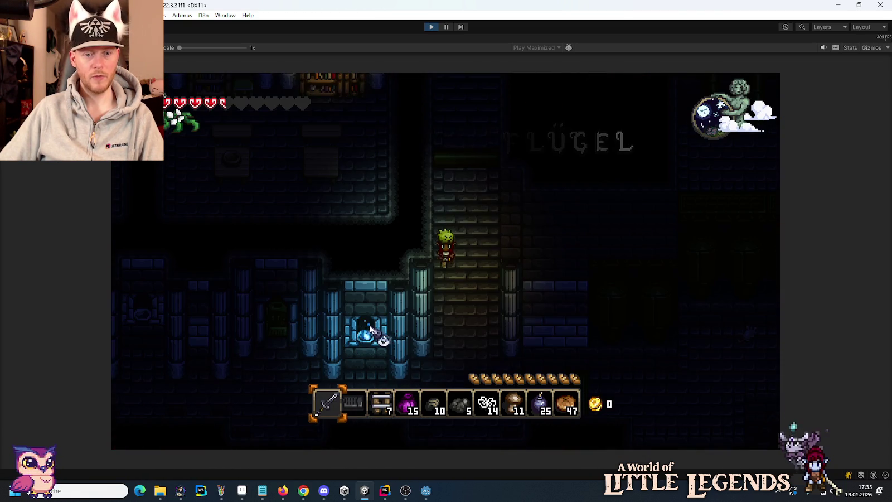
Explore the pillar room, the bedroom above and the hall below.
key("s")
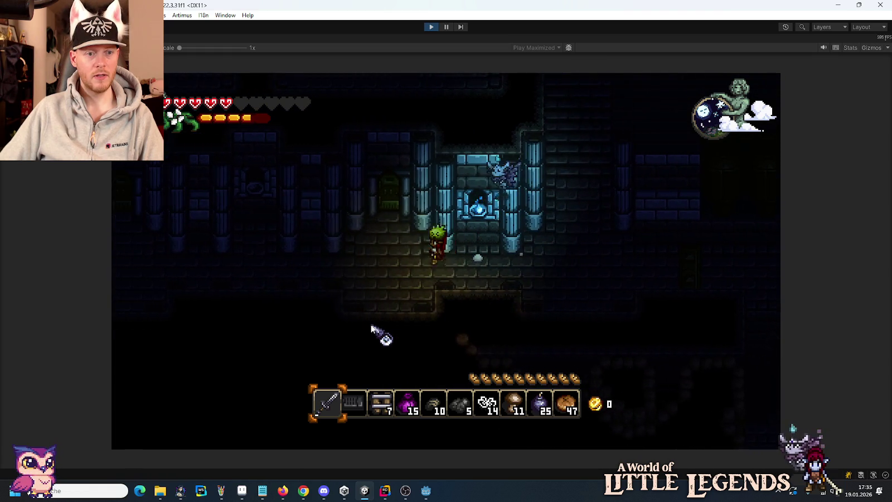
key("d")
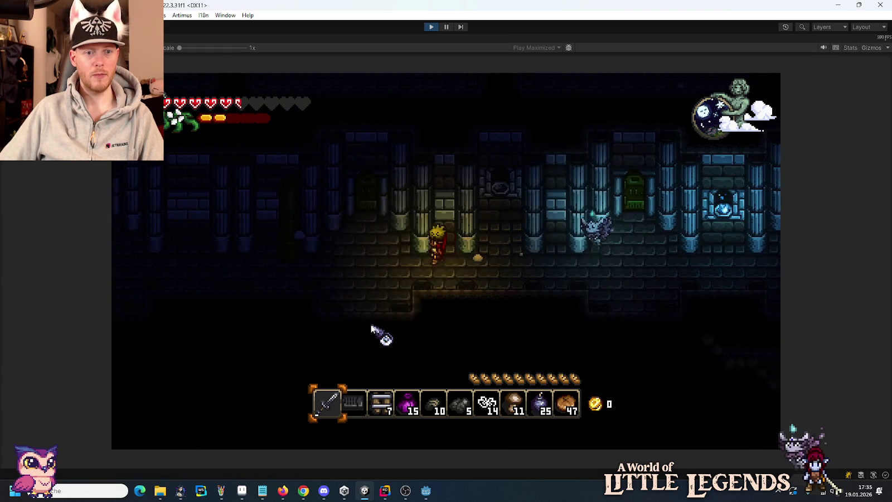
key("w")
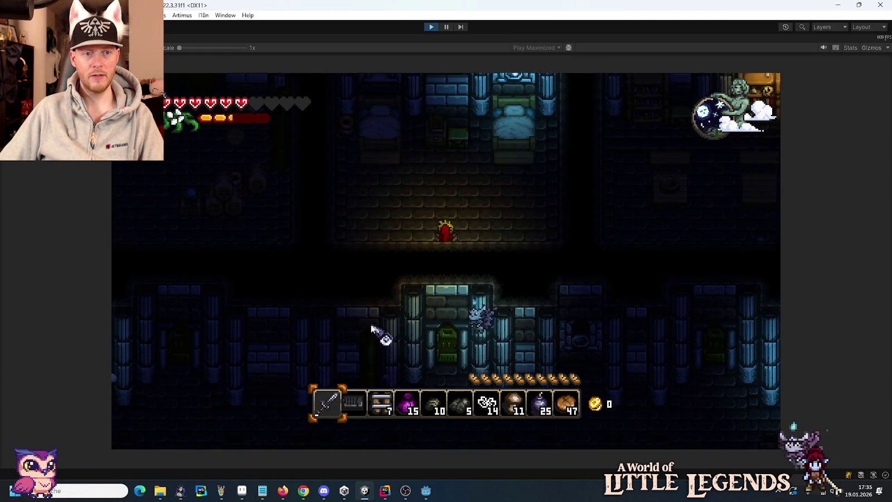
key("w")
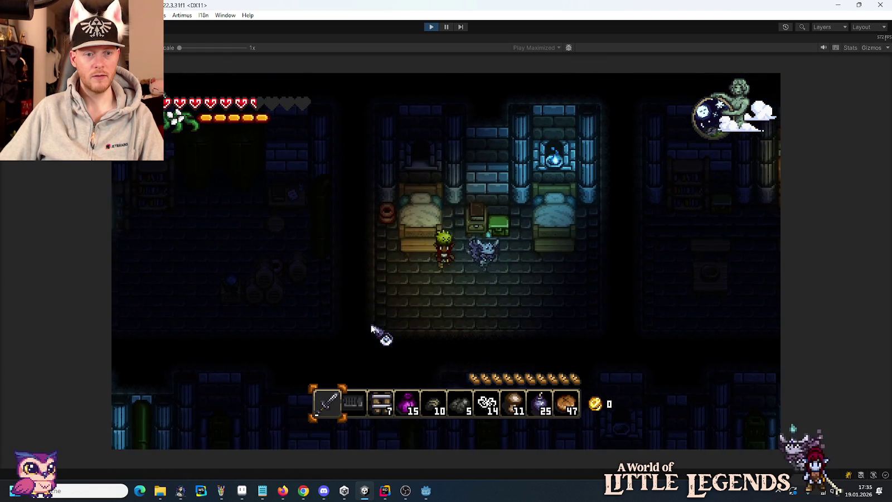
key("s")
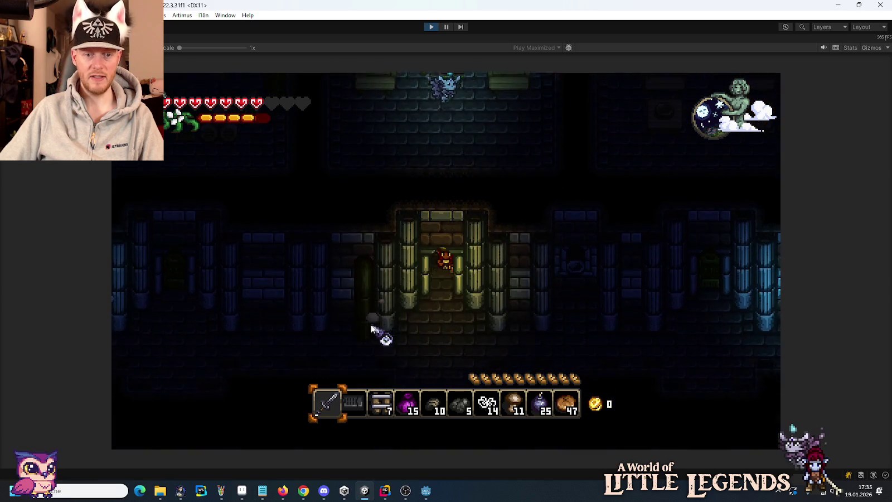
key("s")
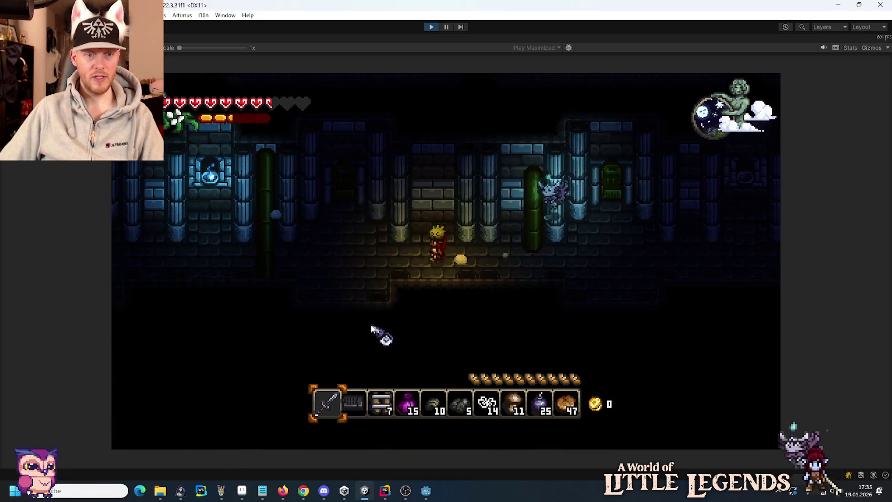
key("w")
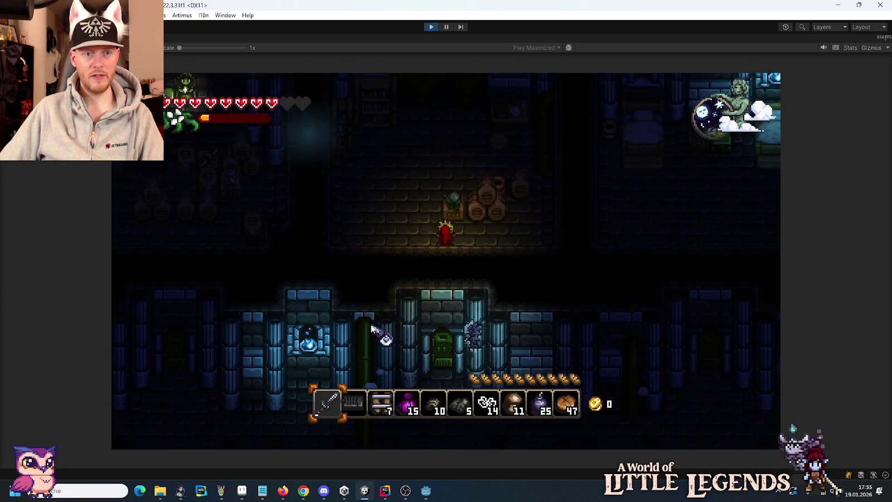
key("w")
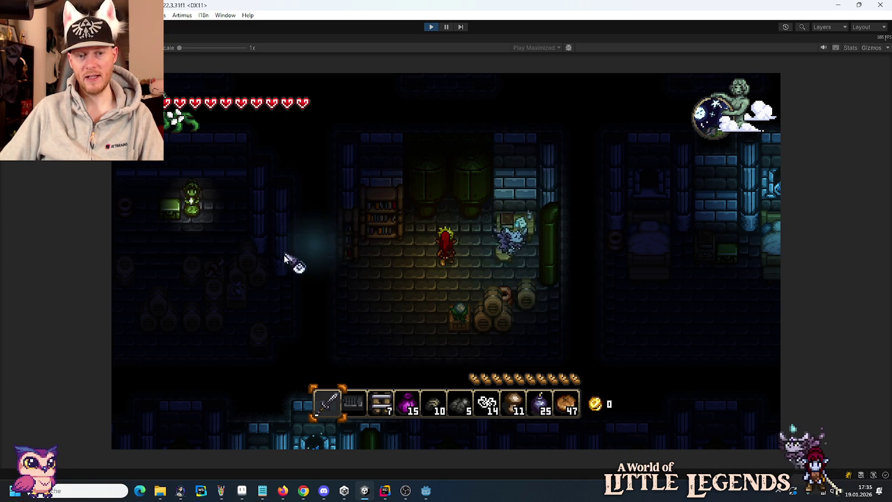
Pause the game at the barrel room beside the dim corridor.
left_click(446, 27)
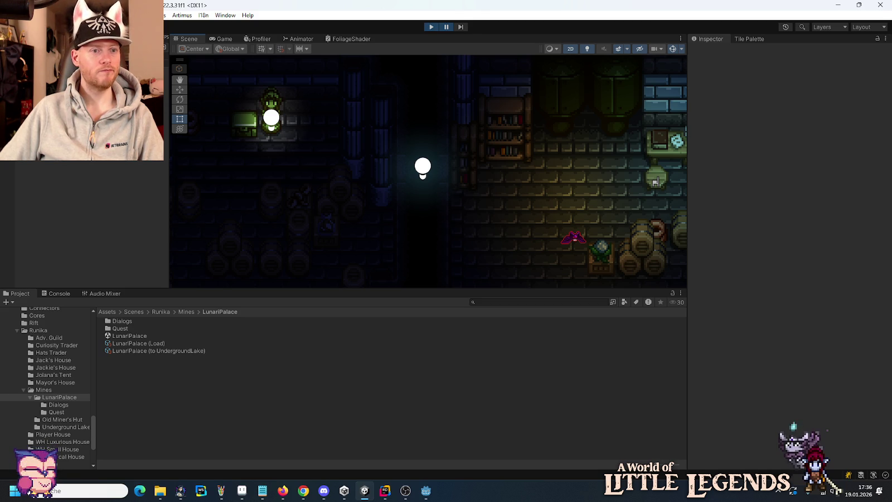
Select the dark corridor's Light 2D and lower its intensity to 0.15.
left_click(427, 172)
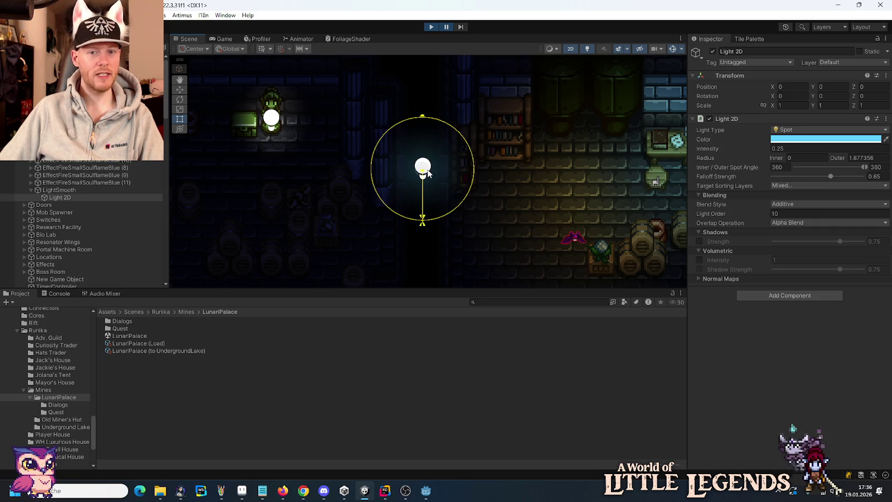
type("0.15")
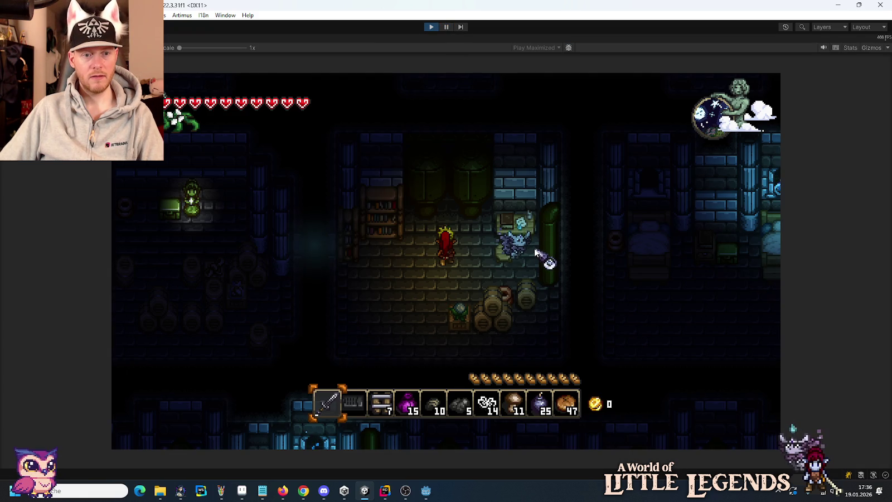
type("s")
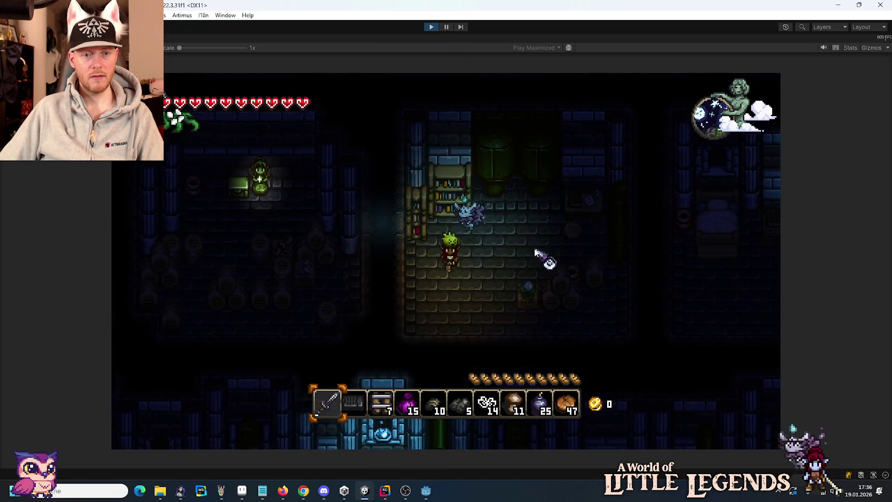
type("w")
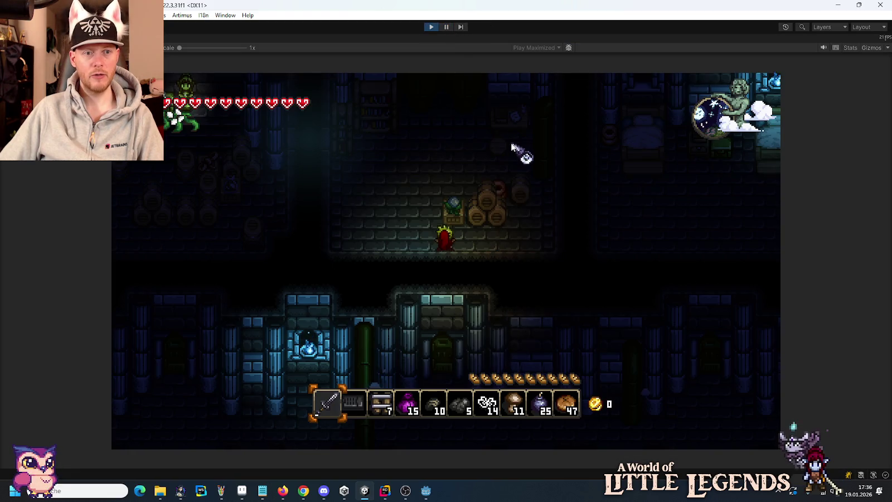
type("d")
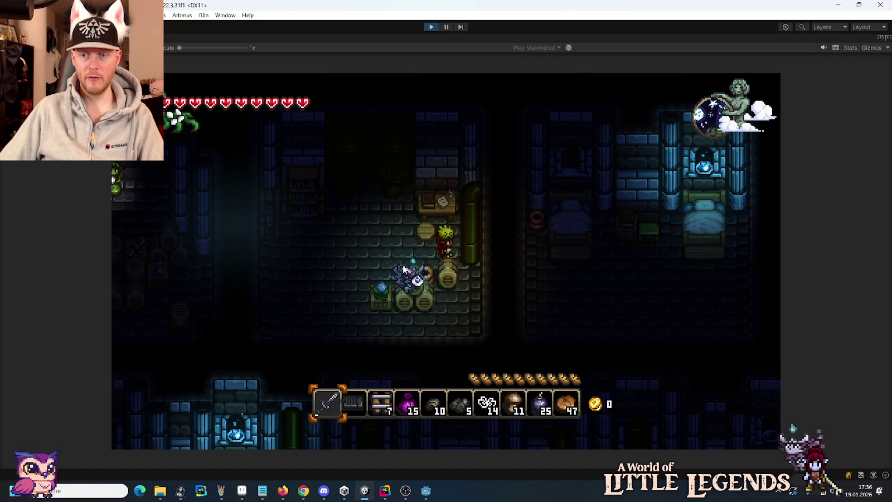
Walk the character all around the barrel room to check the dimmed corridor light.
key("a")
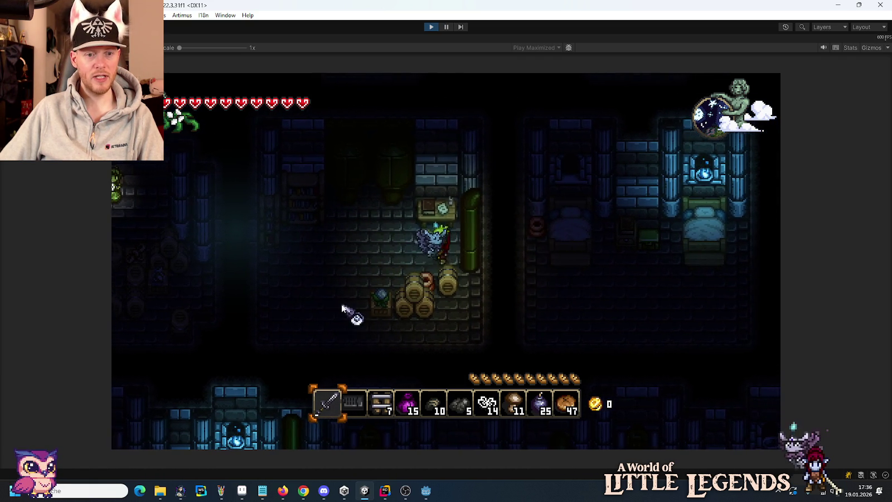
key("s")
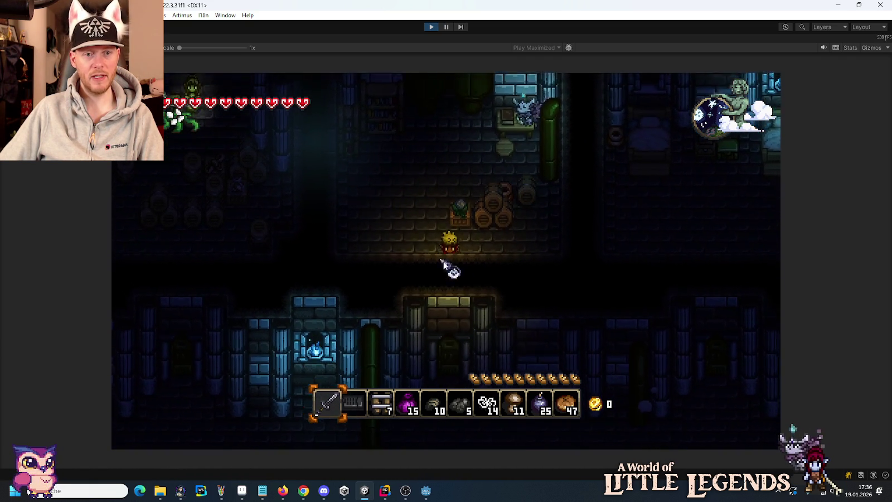
key("w")
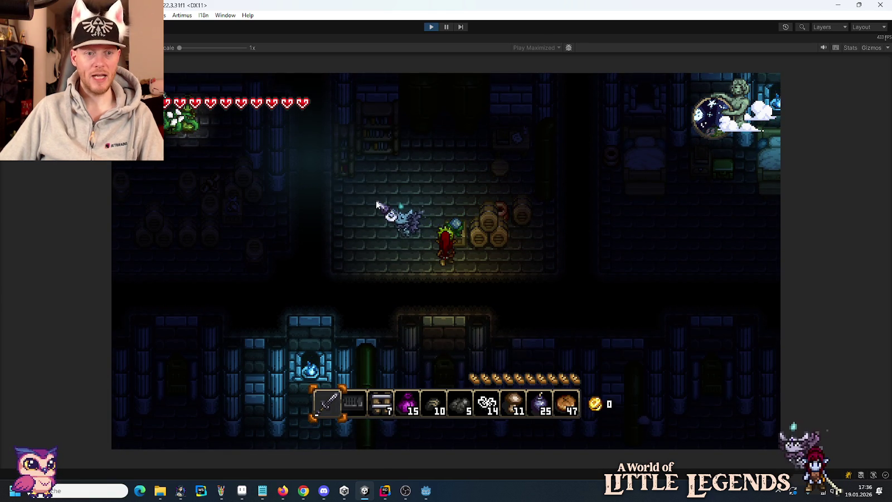
key("a")
key("a")
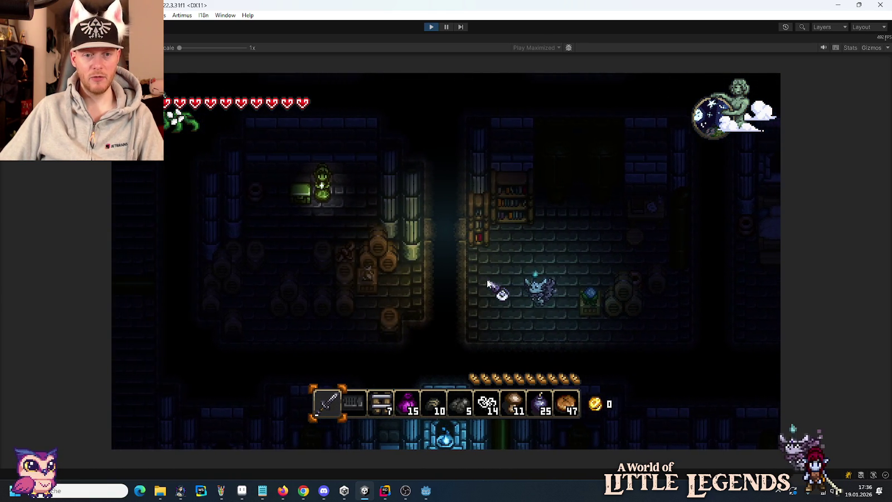
key("a")
key("s")
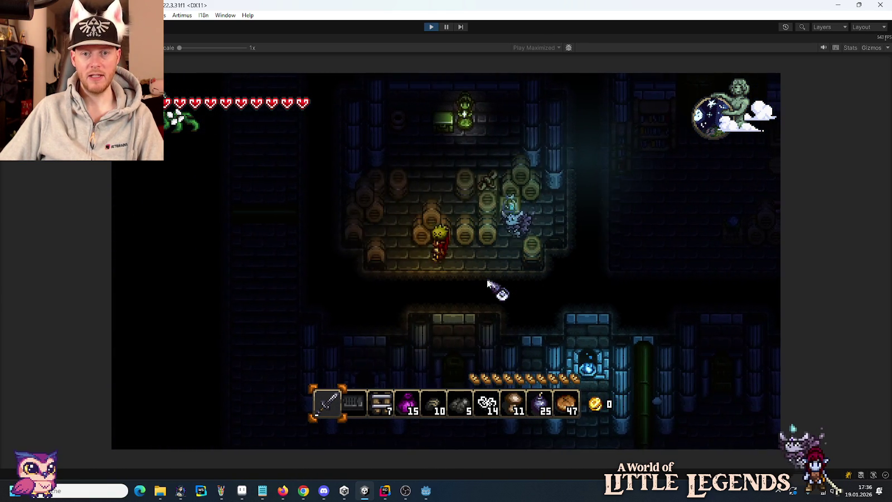
key("w")
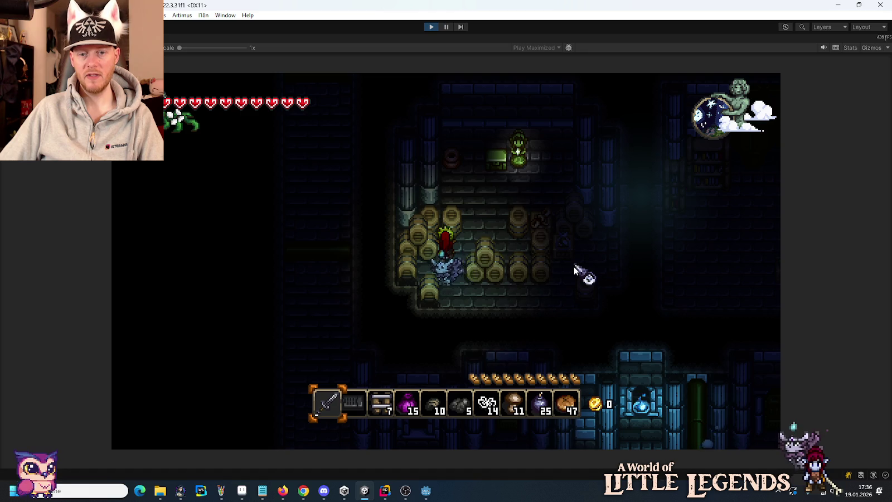
key("w+d")
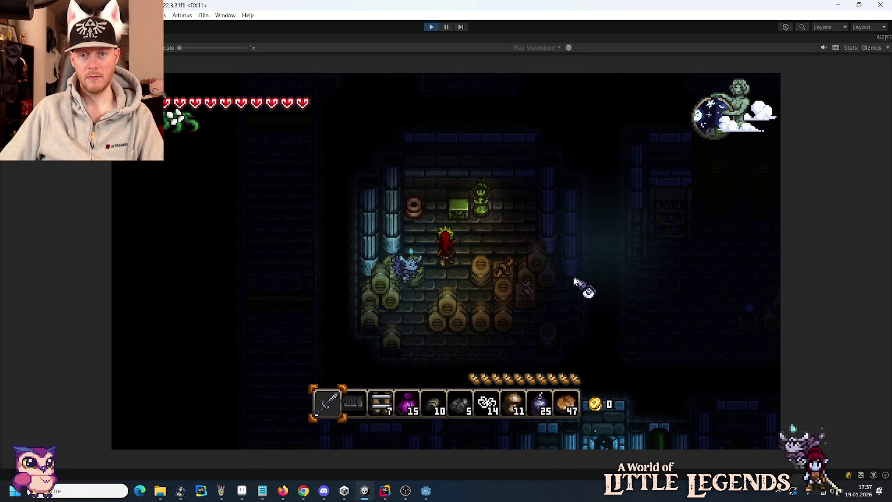
key("s+a")
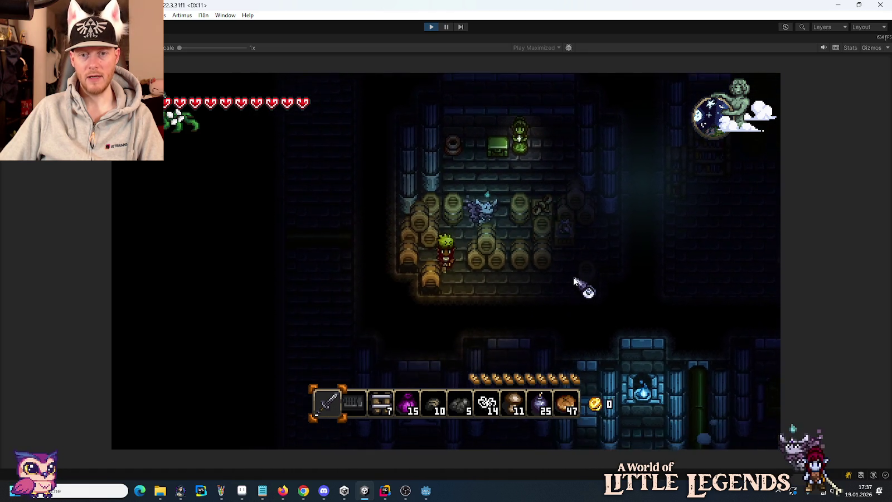
key("s+d")
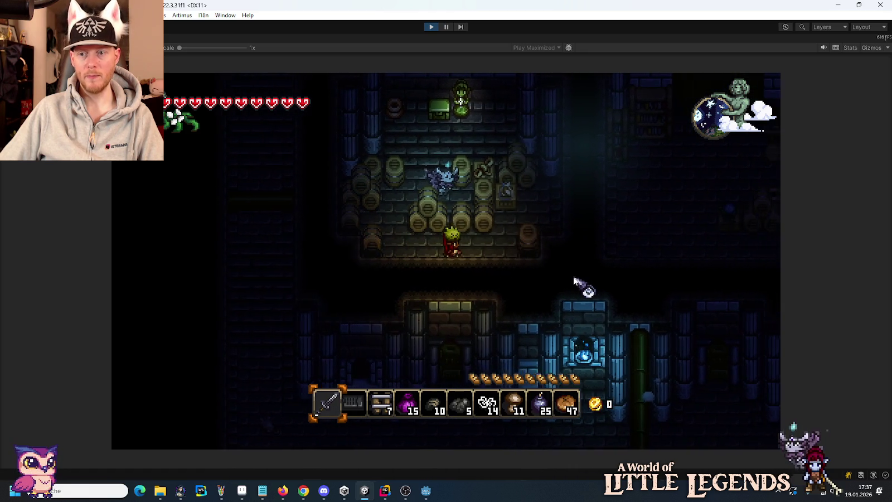
Stop play mode and set LightSmooth's Light 2D to outer radius 4, intensity 0.15.
left_click(432, 26)
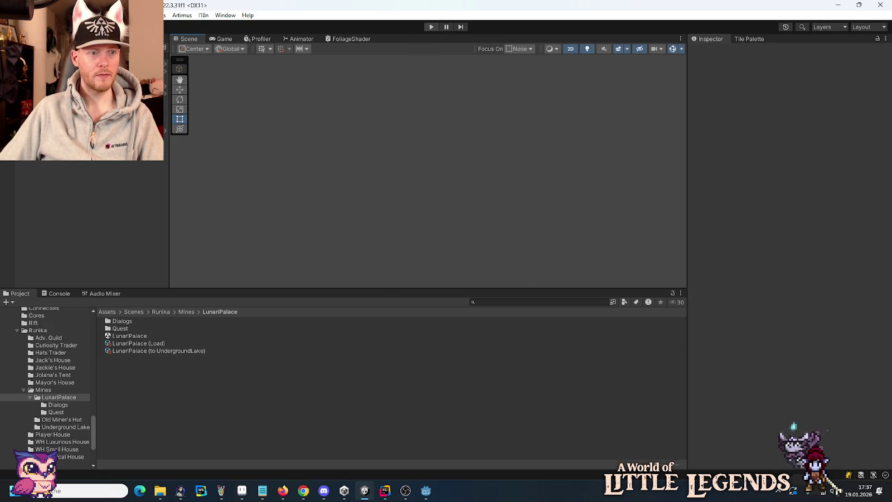
left_click(423, 171)
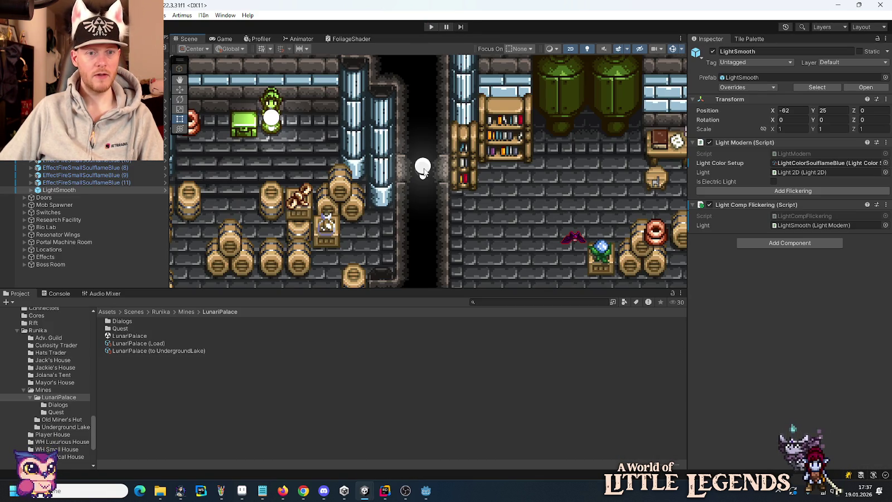
left_click(31, 190)
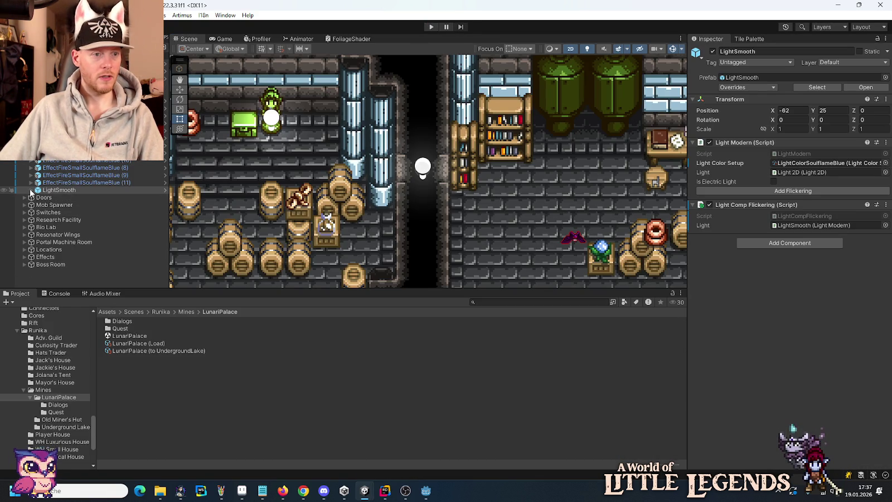
left_click(58, 198)
left_click(877, 158)
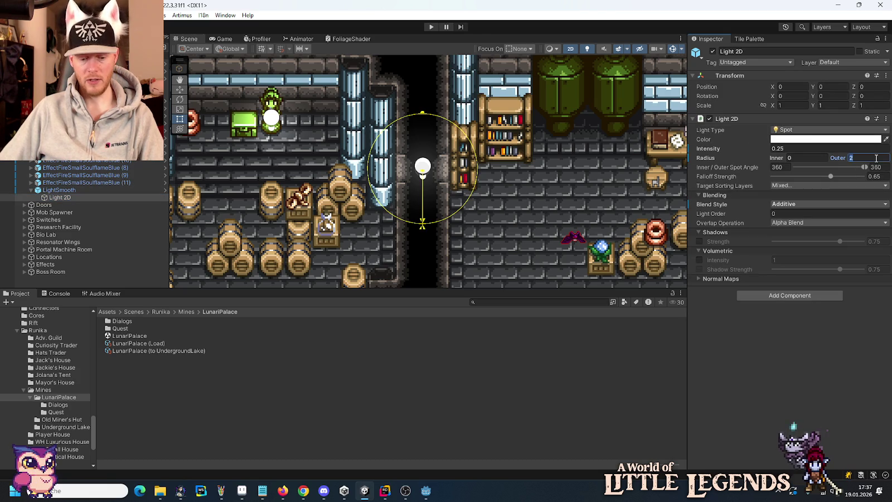
type("4")
type("0.15")
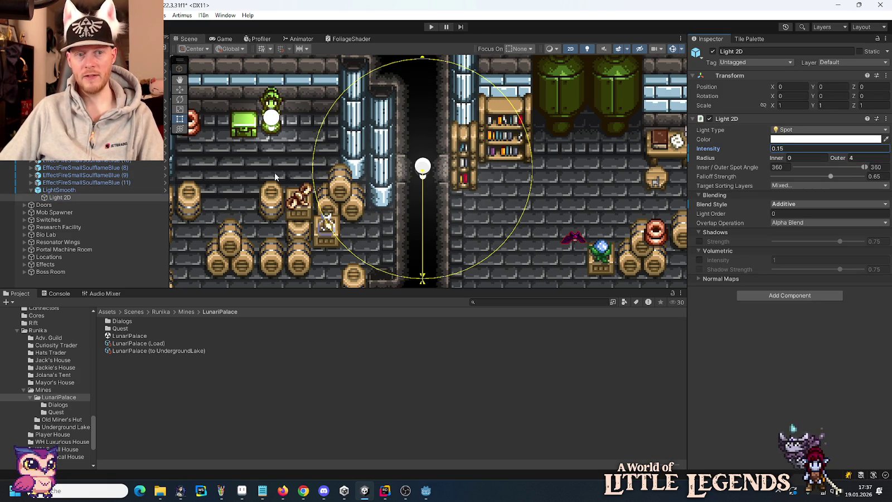
Duplicate the LightSmooth parent object with Ctrl+D.
left_click(32, 190)
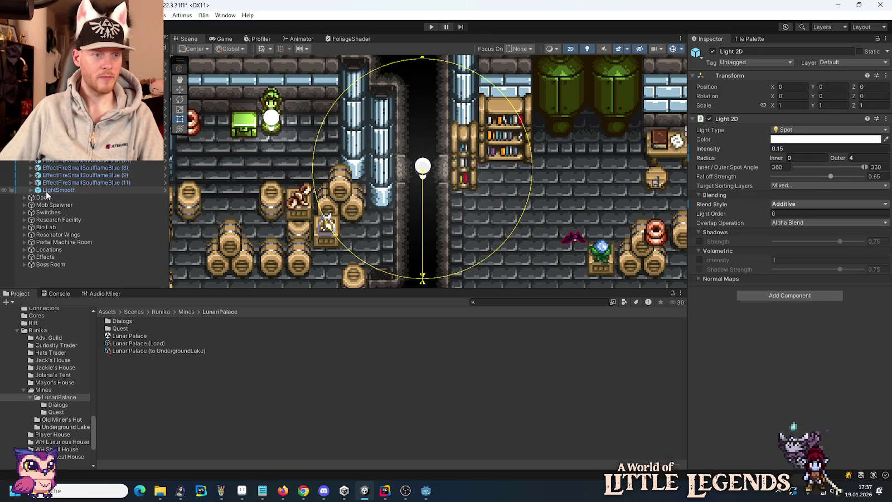
left_click(48, 190)
key("ctrl+d")
scroll(366, 212, "down", 5)
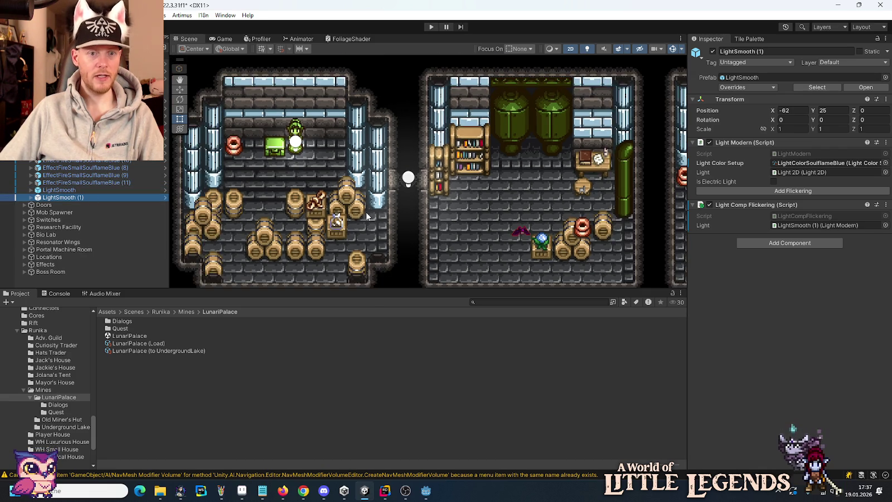
Drag LightSmooth (1) up into the pillared corridor at position -38, 47.
left_click(184, 91)
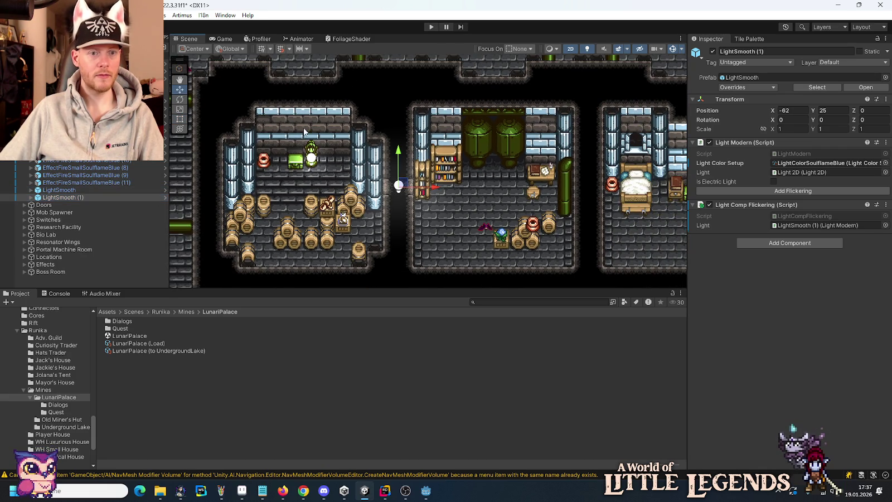
left_click_drag(406, 182, 514, 95)
mouse_move(439, 104)
left_mouse_down()
mouse_move(433, 281)
mouse_move(425, 120)
mouse_move(365, 218)
mouse_move(659, 138)
mouse_move(540, 159)
mouse_move(532, 200)
mouse_move(552, 144)
left_mouse_up()
scroll(532, 200, "up", 2)
scroll(557, 182, "down", 4)
scroll(552, 144, "up", 3)
scroll(552, 144, "down", 3)
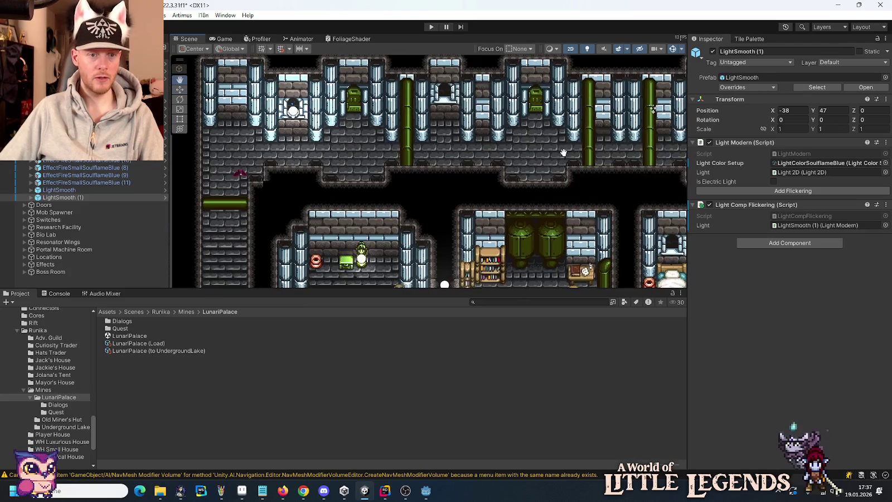
scroll(473, 195, "up", 4)
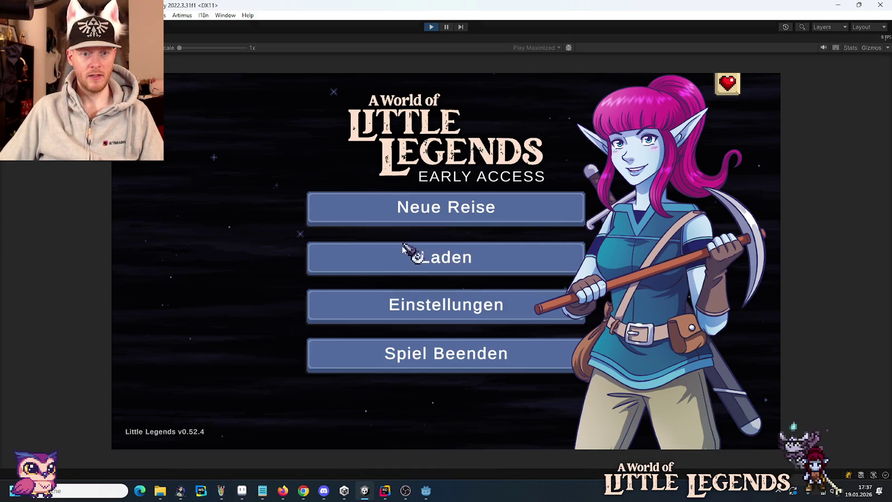
Load the existing save game and continue past the loading hint.
left_click(410, 252)
left_click(370, 227)
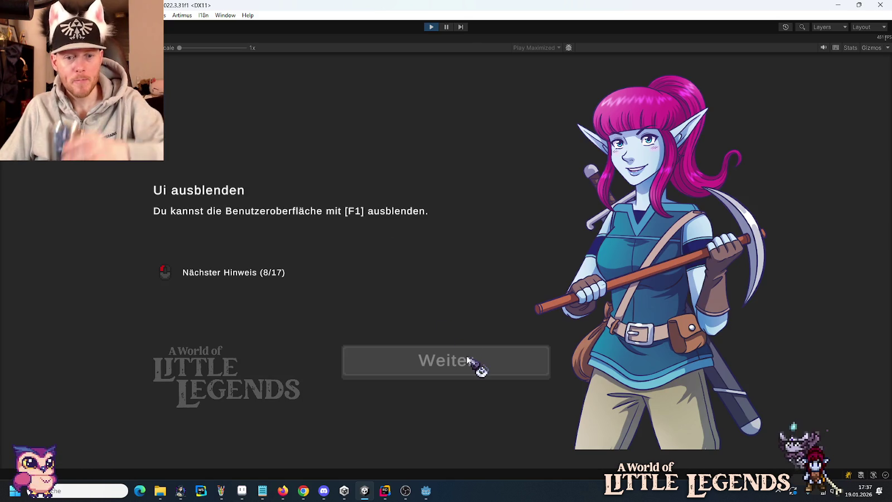
left_click(467, 360)
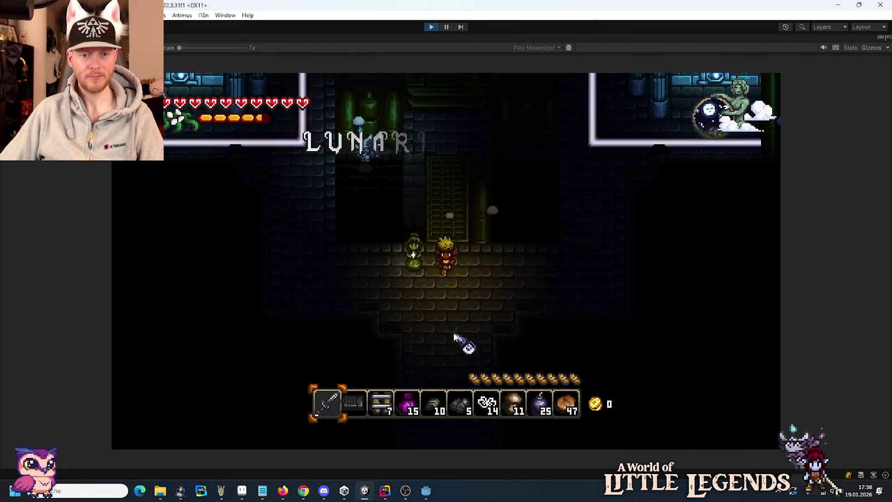
Walk down through the pillared corridor and left to the research wing's green door.
key("s")
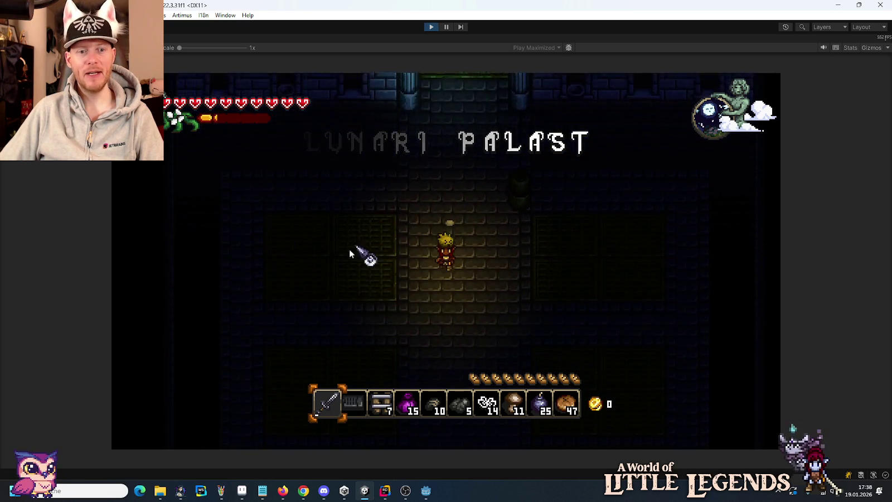
key("s")
key("s")
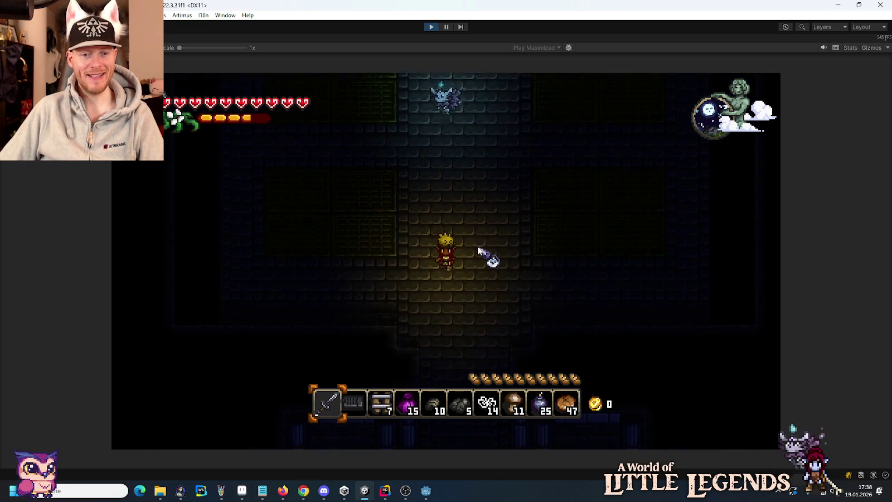
key("s")
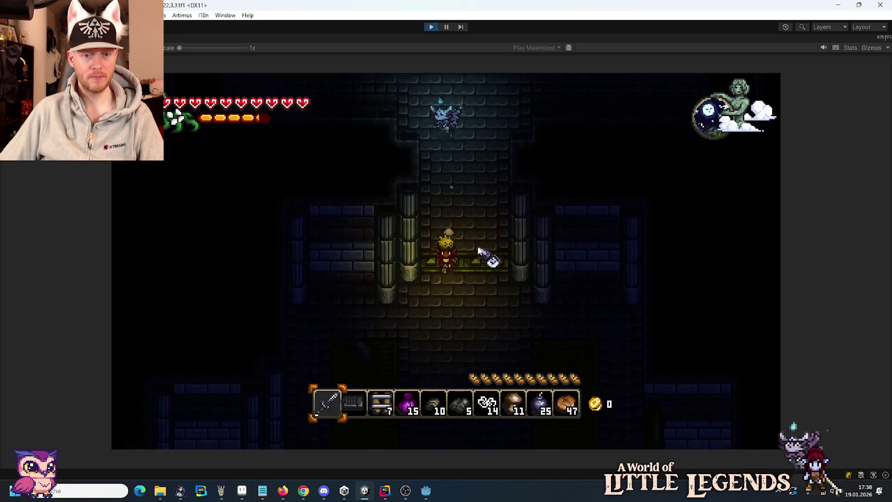
key("s")
key("a")
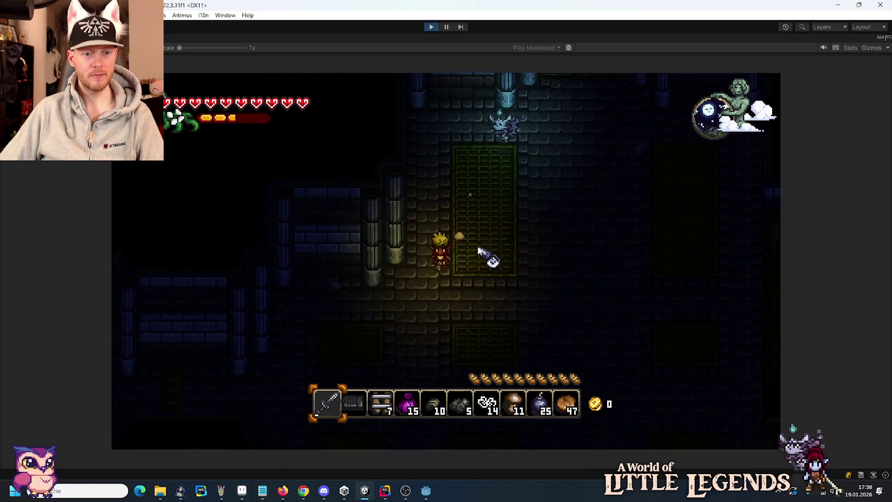
key("a")
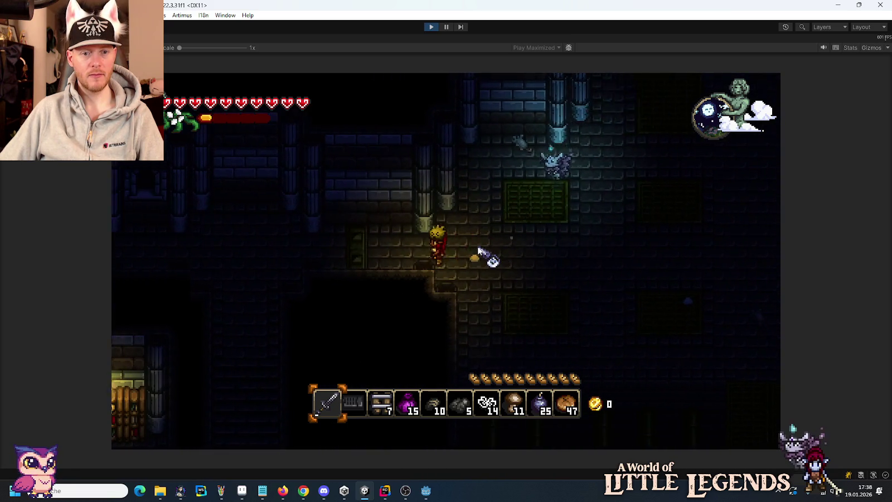
key("a")
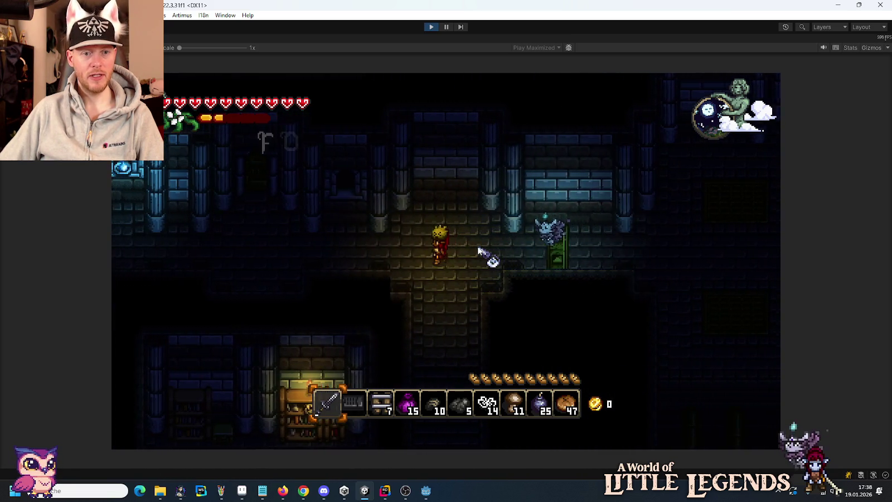
key("a")
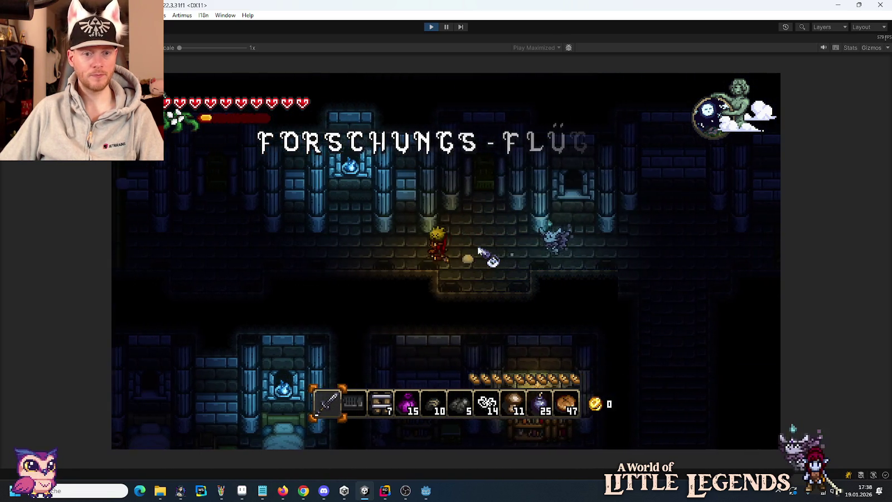
key("a")
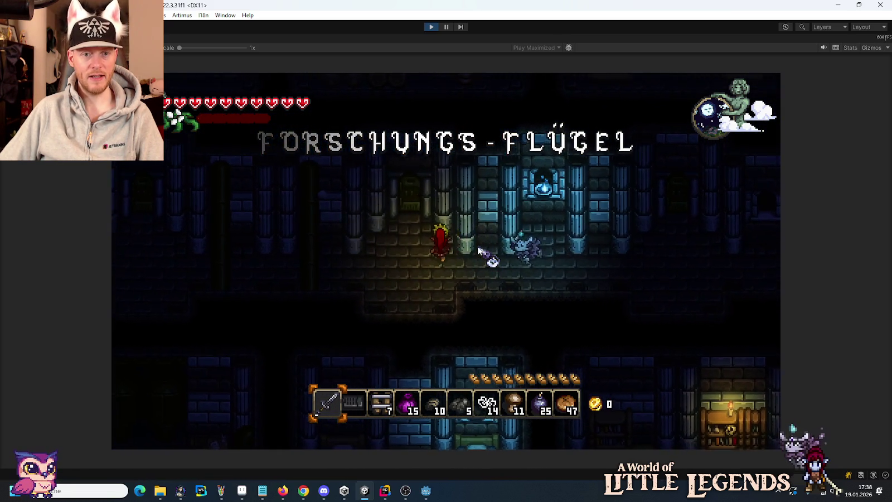
key("e")
Walk back up through the rooms above and left into the adjoining room.
key("d")
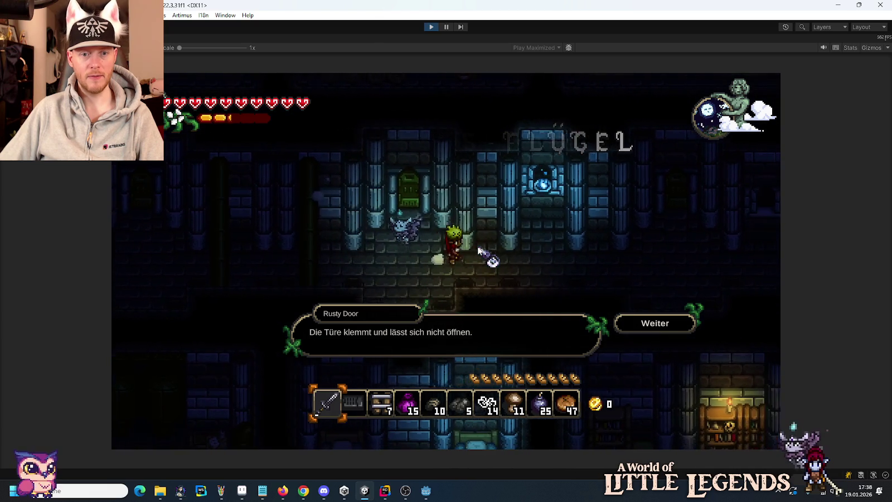
key("w")
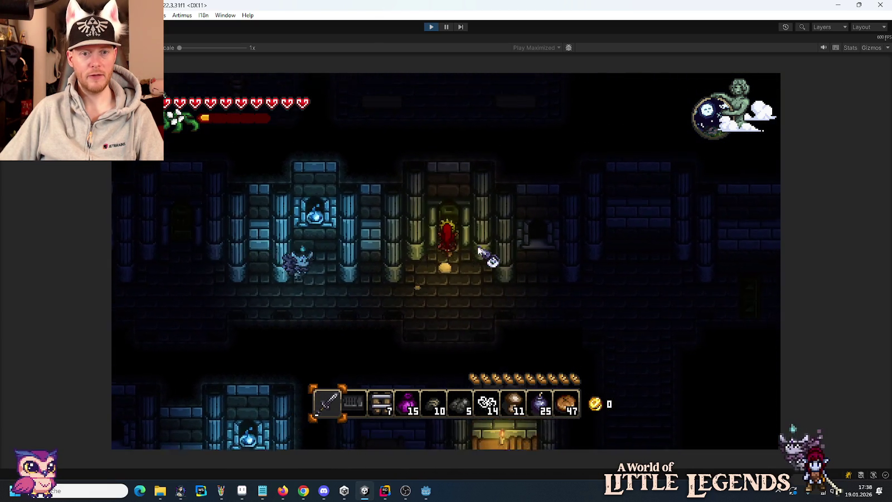
key("w")
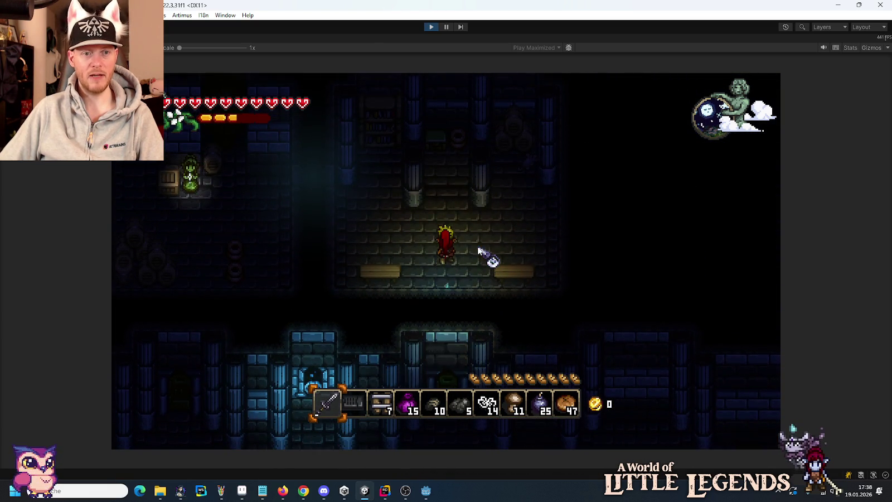
key("w")
key("a")
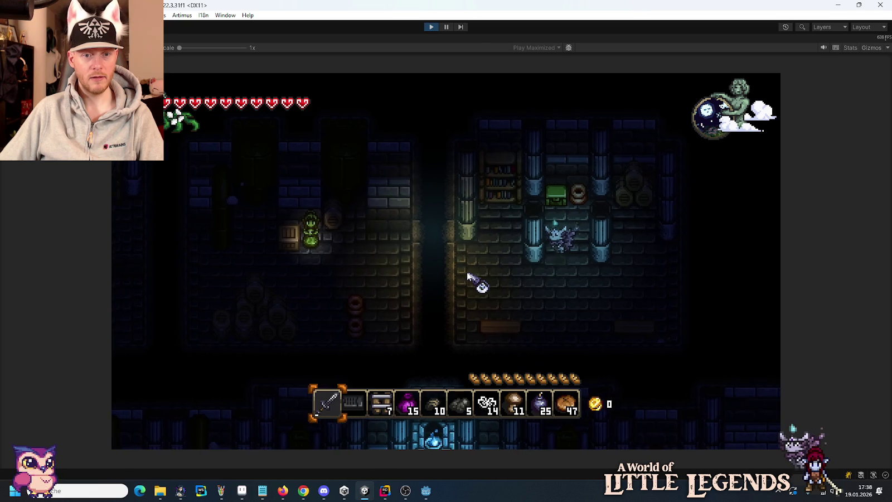
key("a")
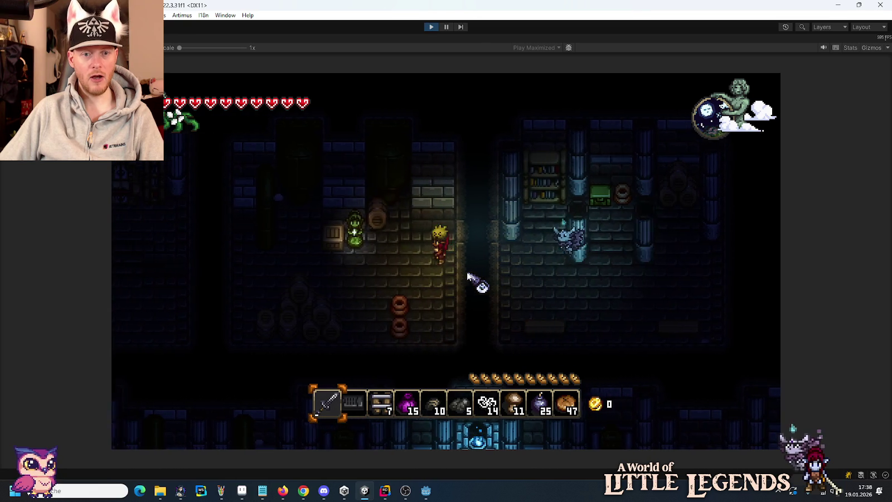
key("a")
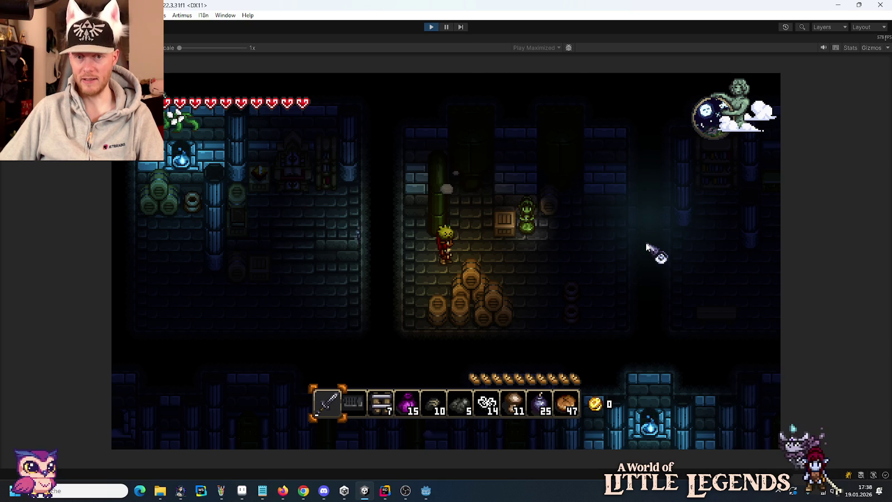
Walk along the lit corridor past the flickering lights, then stop the playtest.
key("d")
key("s")
key("d")
key("w")
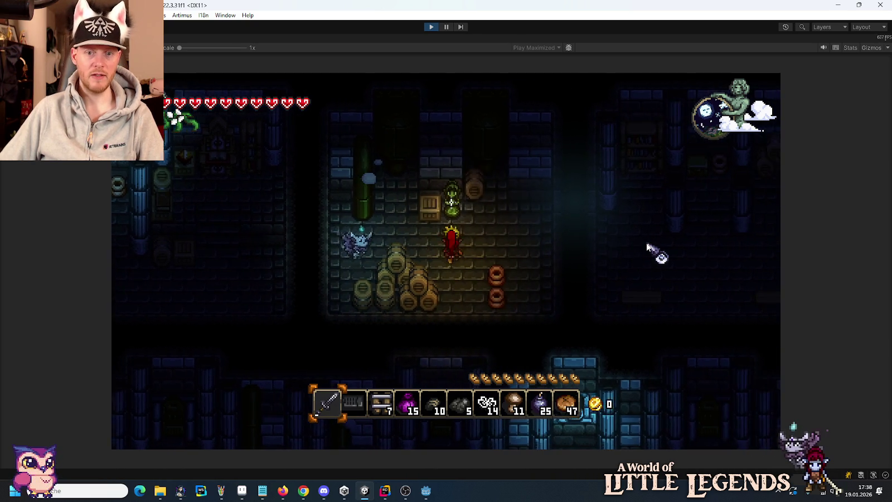
key("d")
key("w")
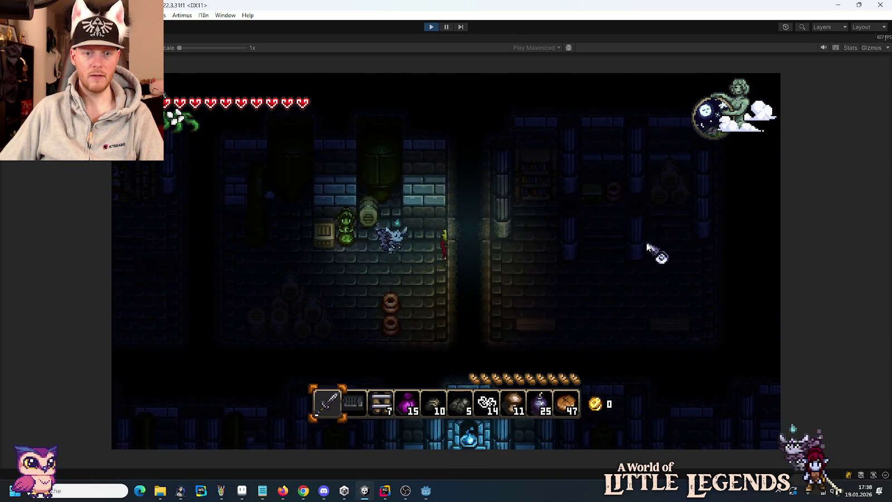
key("a")
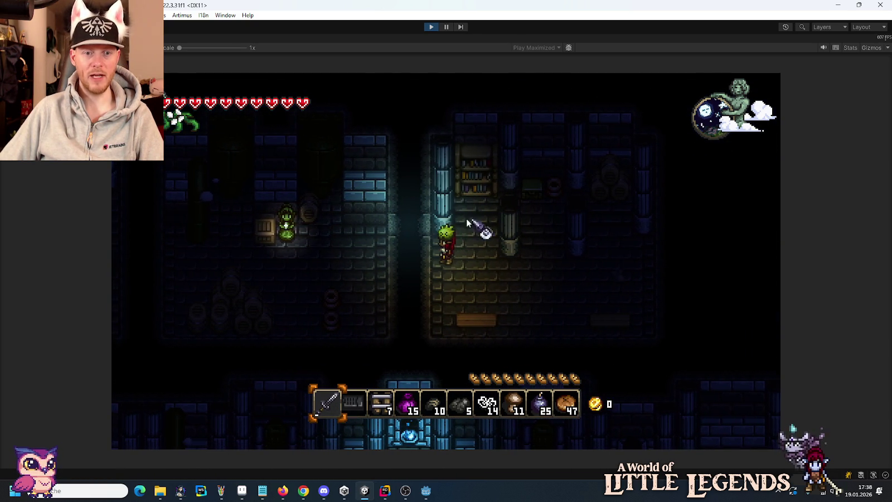
key("a")
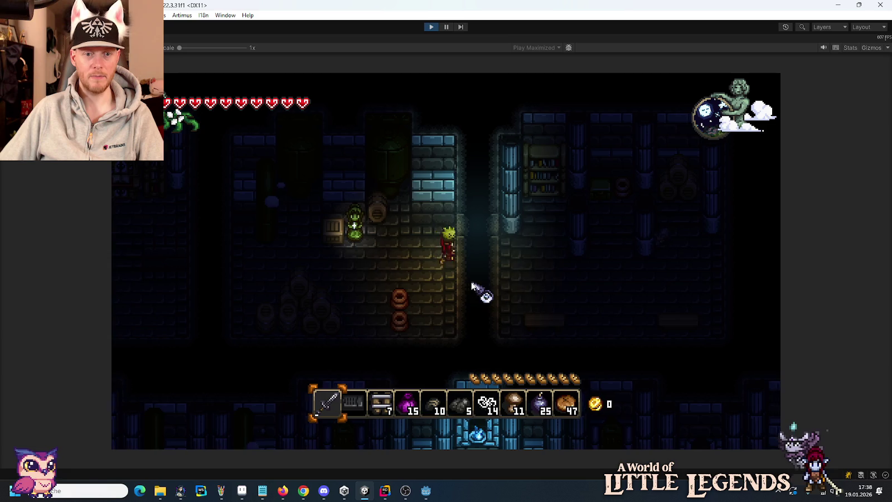
key("d")
left_click(430, 27)
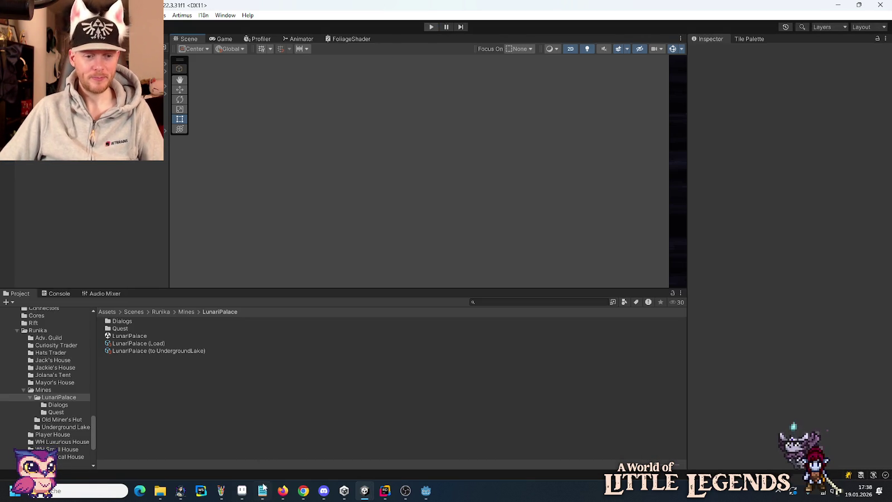
Delete the 'hor. durchgänge…' and '- low hits feedback.' lines from todo.txt and save.
key("alt+Tab")
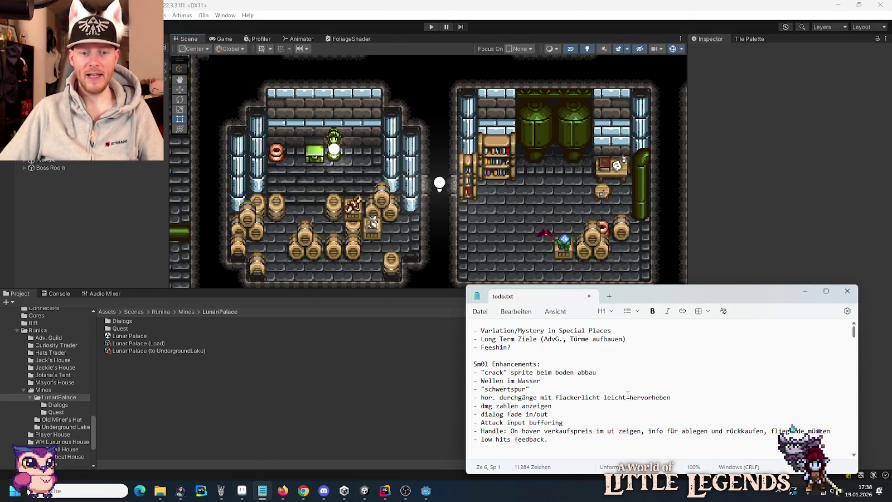
triple_click(691, 395)
key("BackSpace")
key("BackSpace")
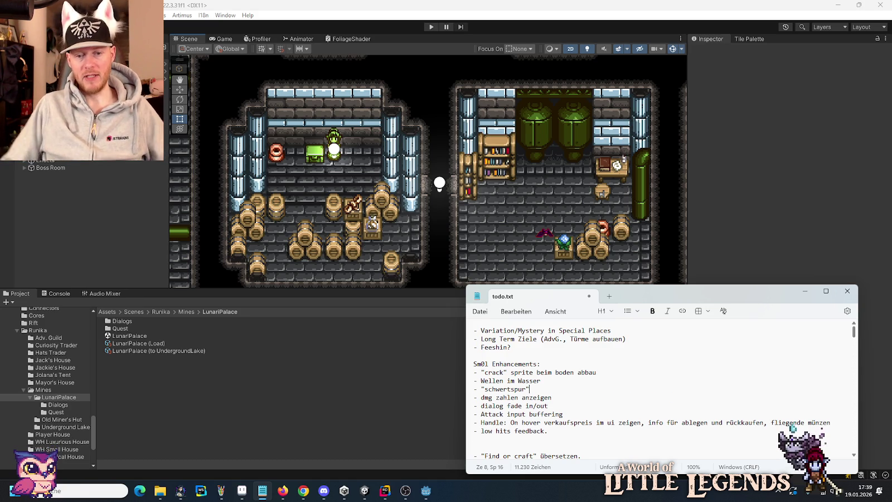
key("shift+Home")
key("BackSpace")
key("BackSpace")
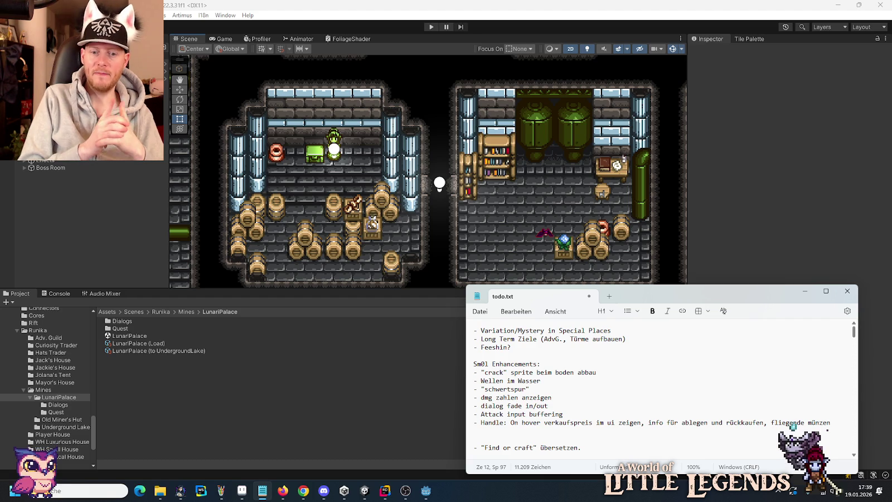
key("ctrl+s")
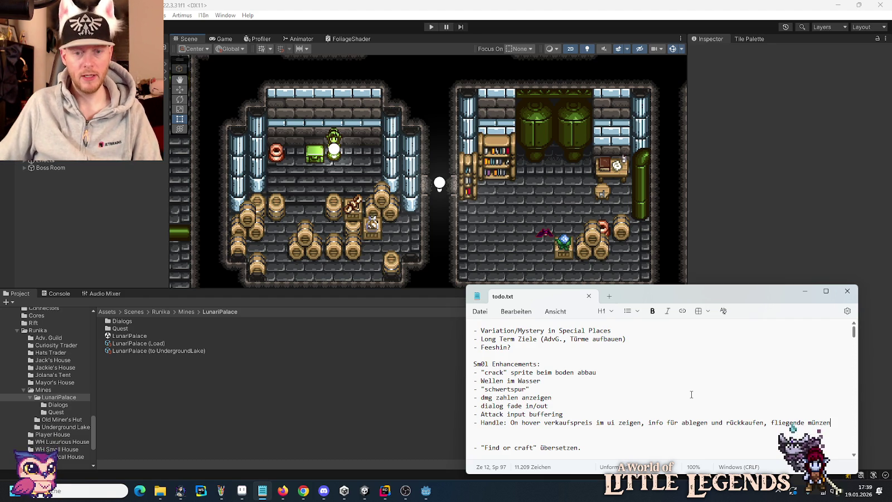
mouse_move(243, 494)
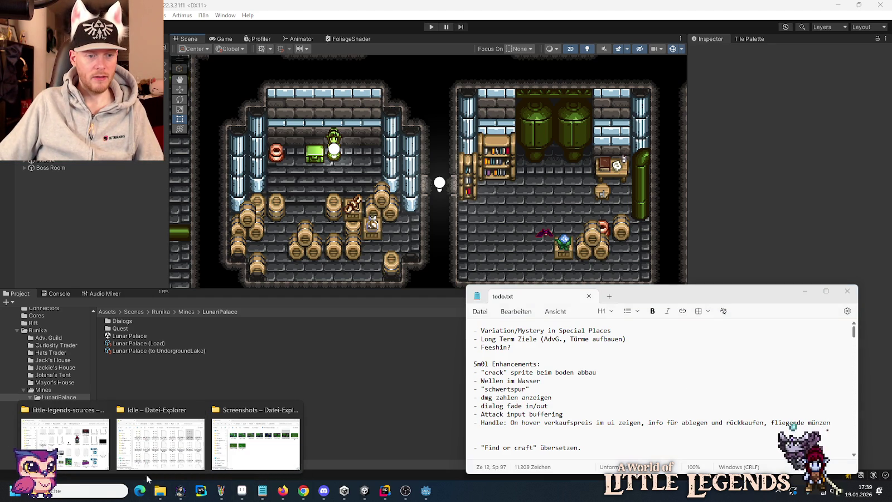
Open fun.txt from little-legends-sources, then relaunch the game in Unity's play mode.
mouse_move(101, 453)
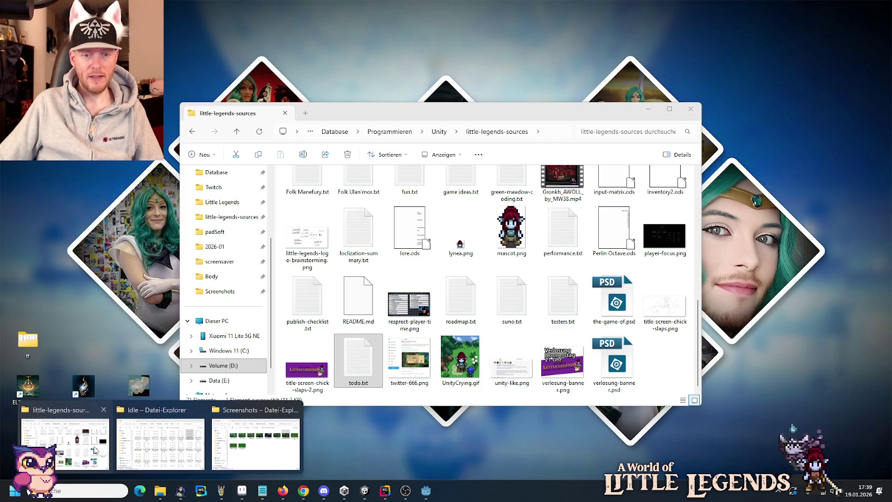
left_click(101, 453)
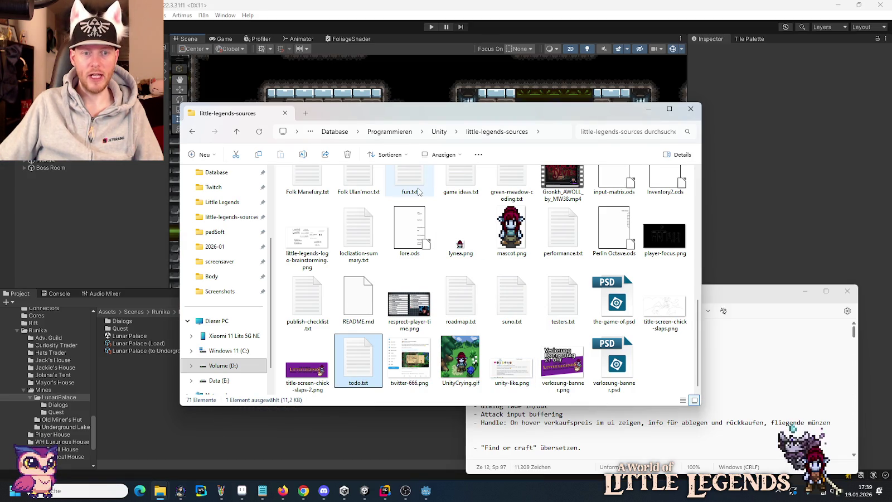
double_click(418, 191)
left_click(431, 26)
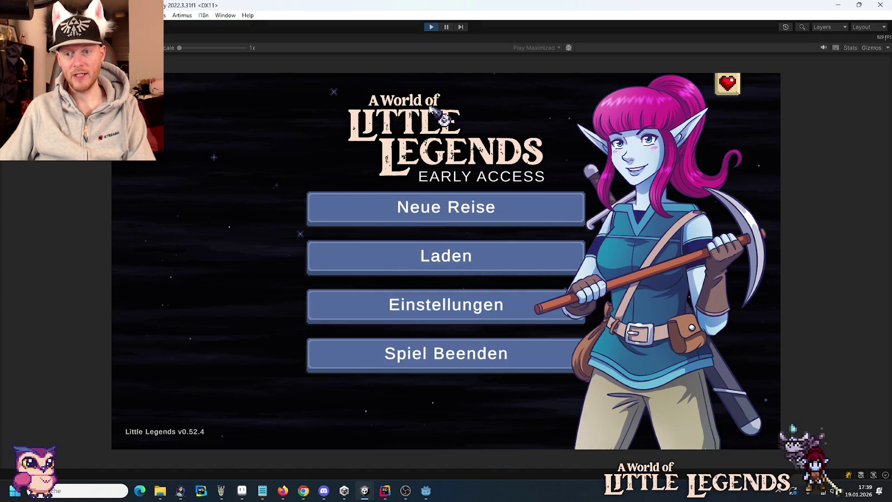
Load the v0.52 Playtest save and briefly check the inventory.
left_click(519, 268)
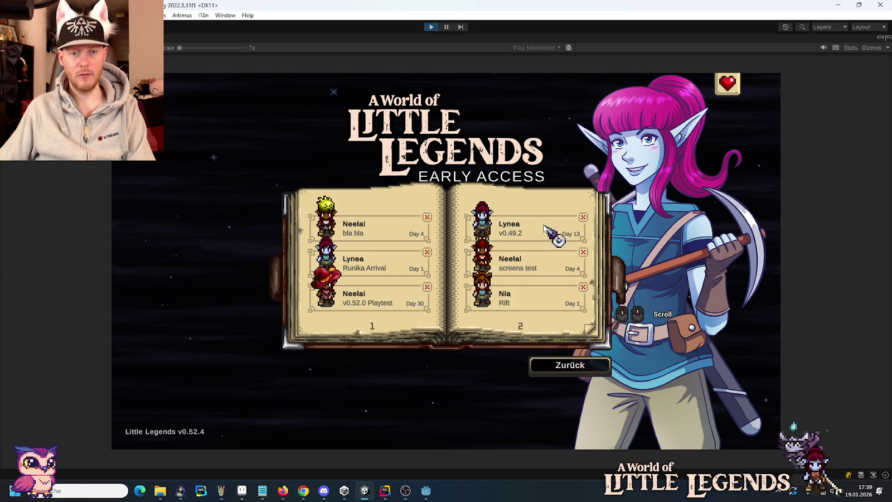
left_click(361, 301)
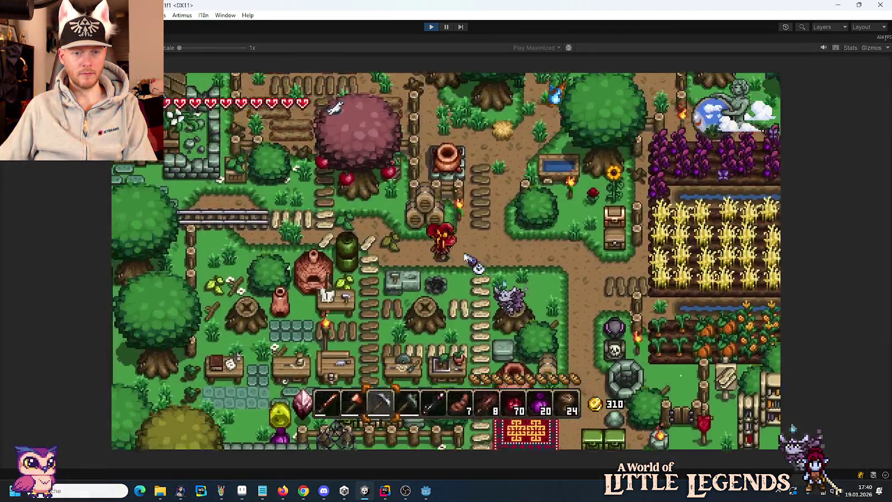
key("e")
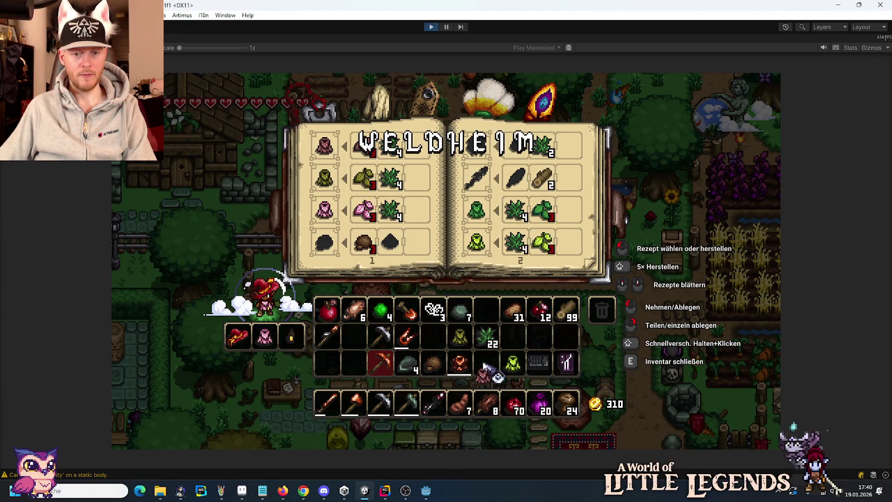
key("e")
Walk the character left, past the fountain and southeast to the market stalls.
key("a")
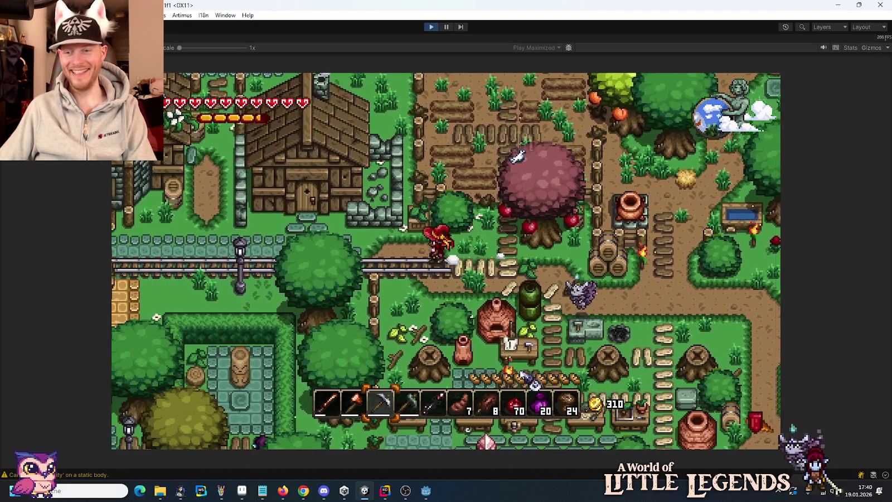
key("a")
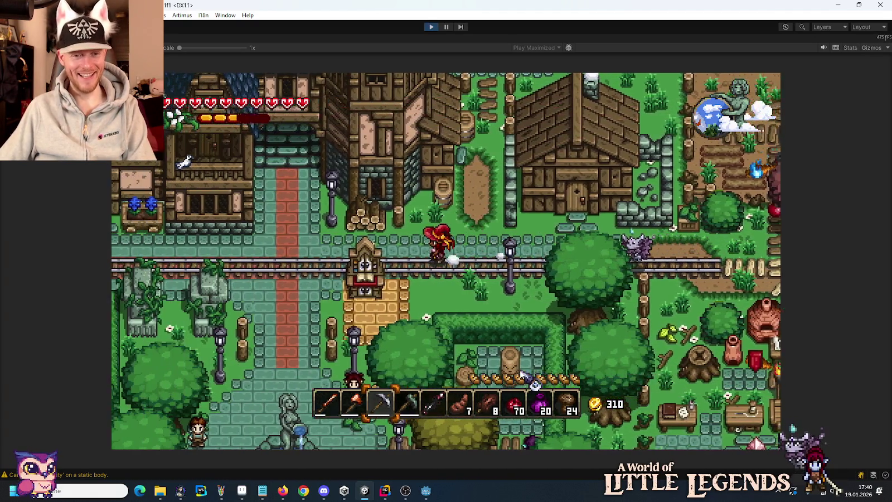
key("s")
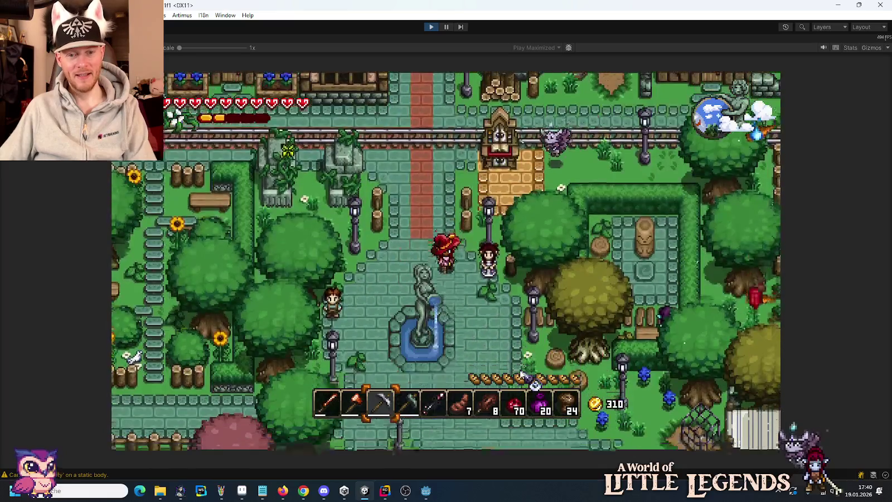
key("s")
key("d")
key("s")
key("d")
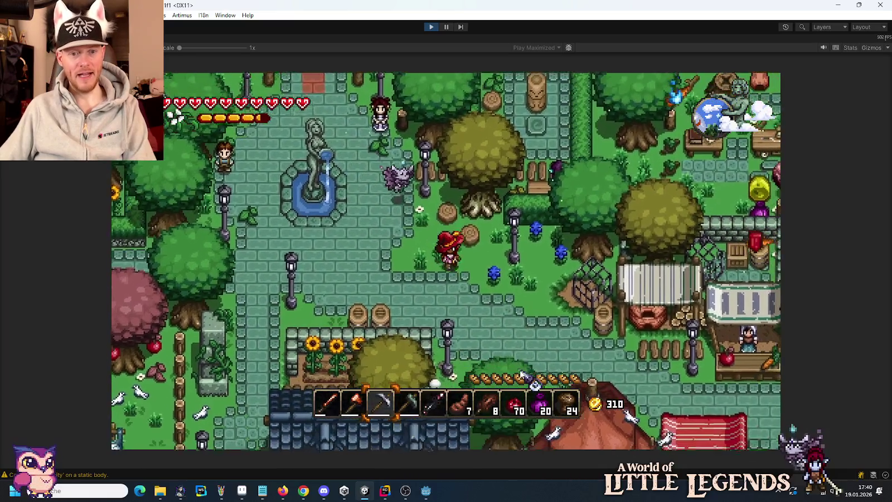
key("d")
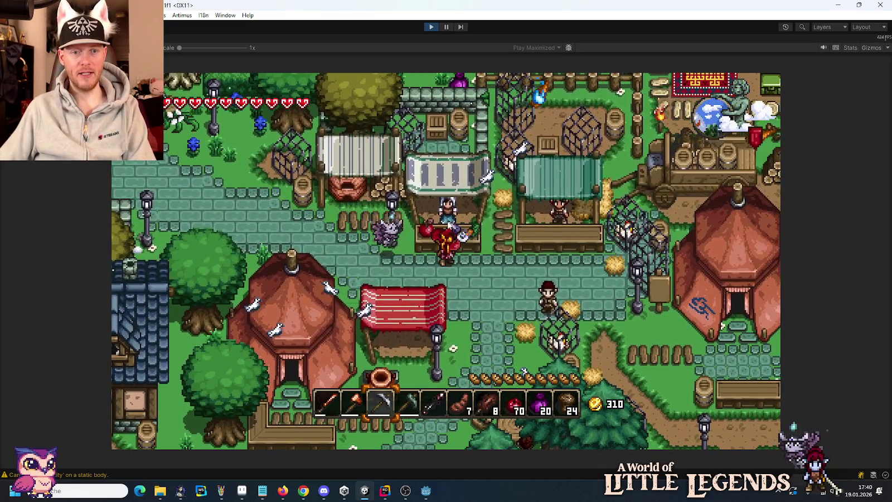
Talk to Marie at the Runika market stall and open her shop.
left_click(449, 222)
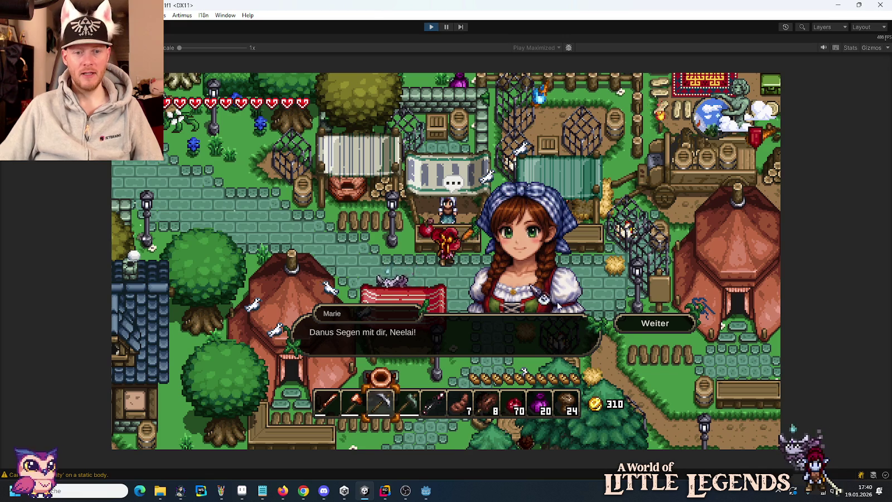
left_click(656, 325)
left_click(656, 324)
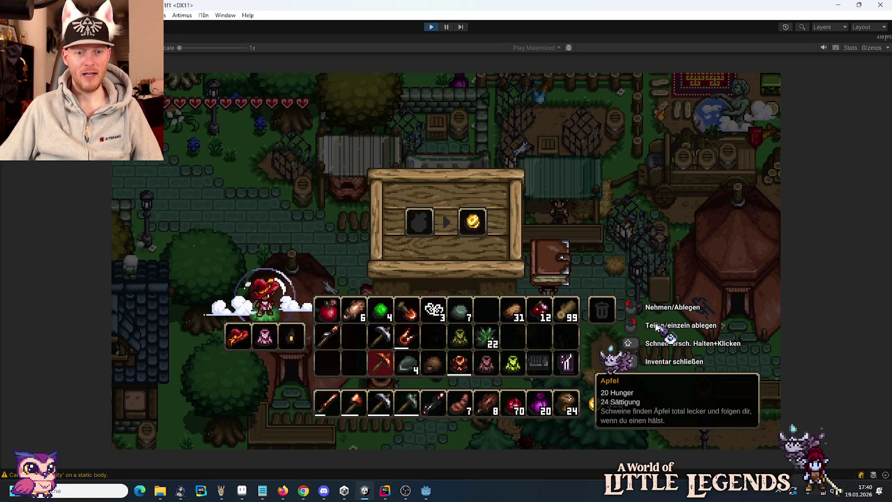
Buy an Apfel from pages 3/4 of the price book for 15 gold, leaving two apples and 295 gold.
left_click(560, 259)
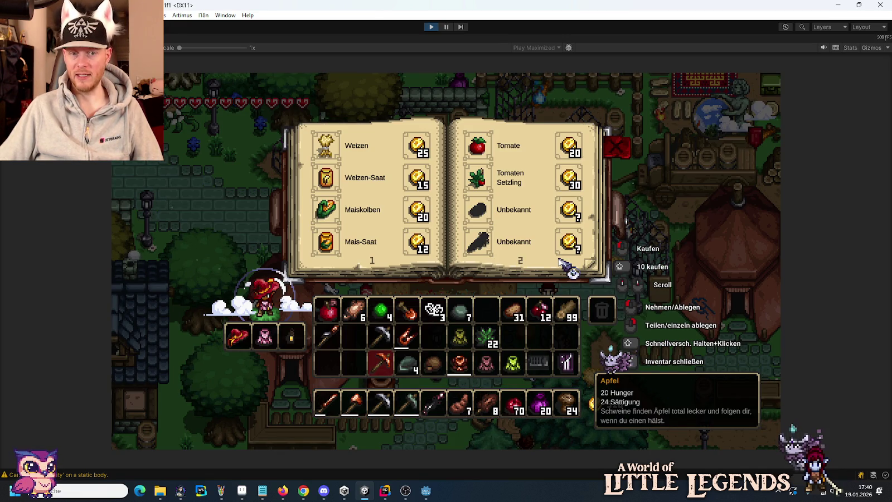
mouse_move(483, 158)
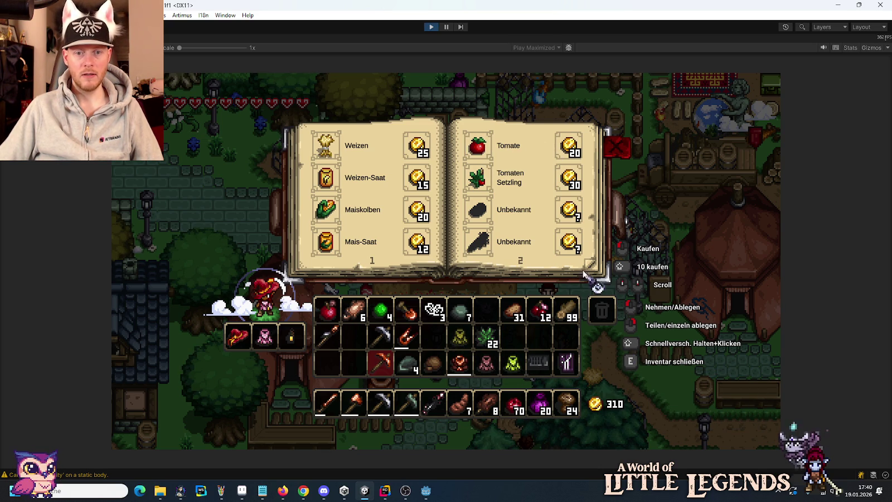
left_click(590, 265)
left_click(328, 310)
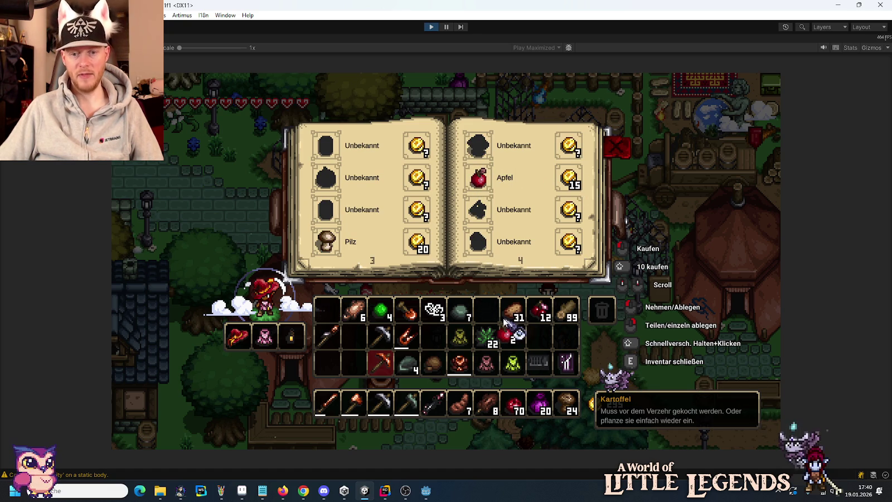
left_click(329, 311)
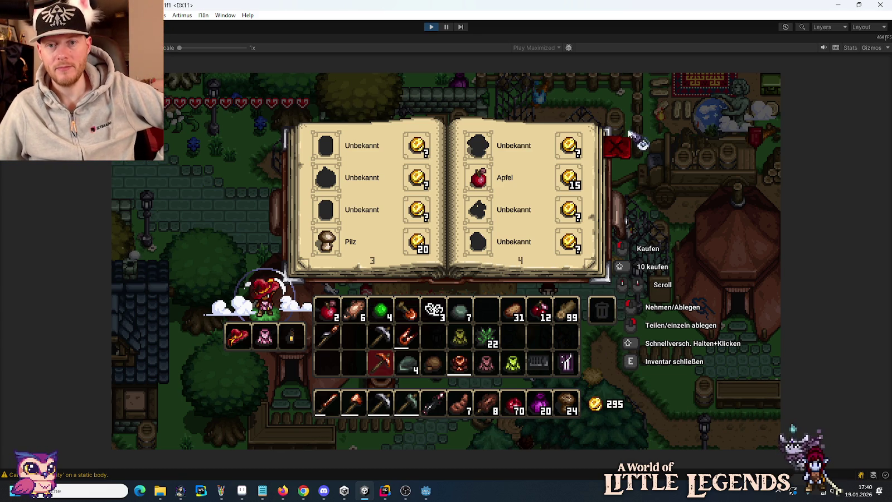
left_click(621, 149)
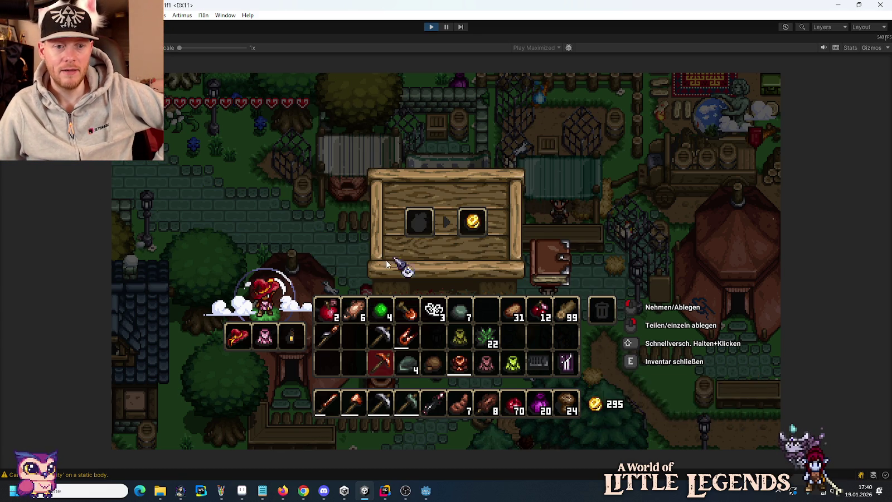
right_click(328, 310)
left_click(419, 222)
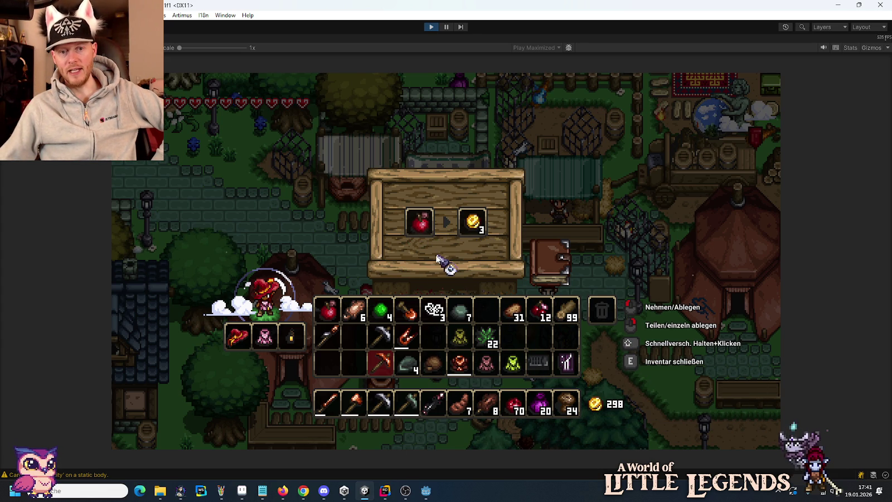
left_click(420, 223)
left_click(329, 312)
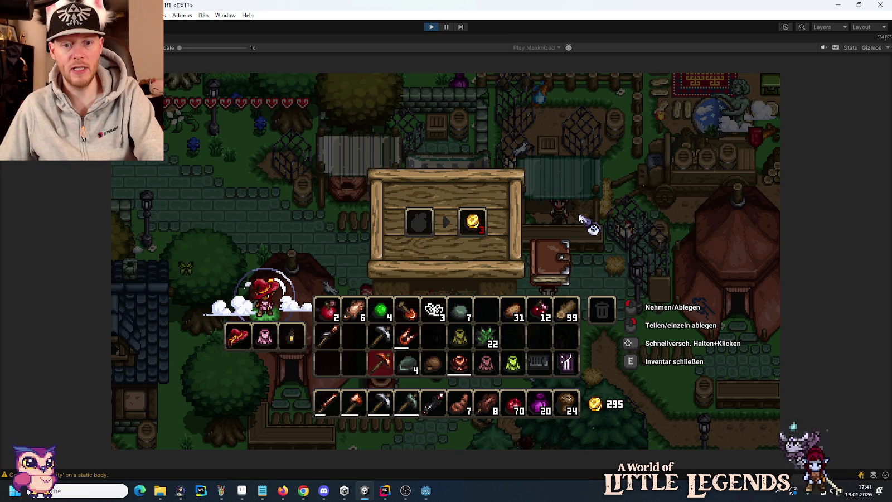
Glance at the fun.txt notes, then back in the game offer 31 potatoes in the sell slot for 93 coins.
left_click(262, 491)
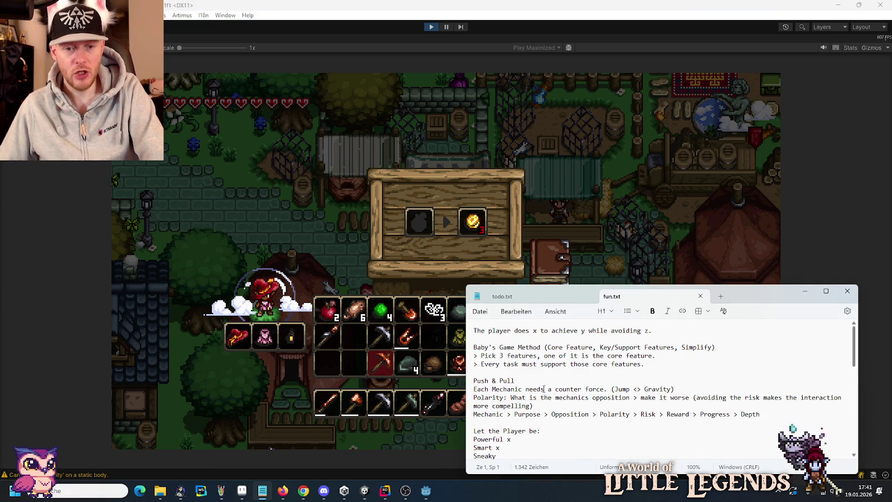
scroll(544, 389, "down", 10)
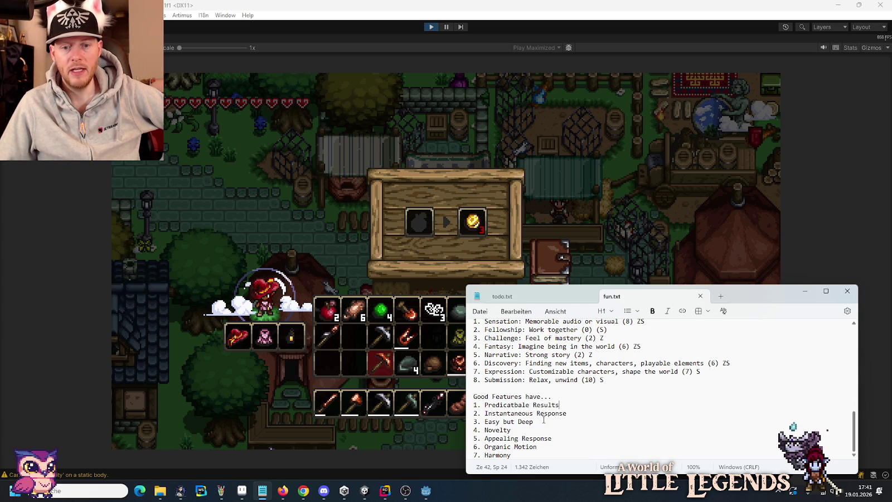
left_click(472, 254)
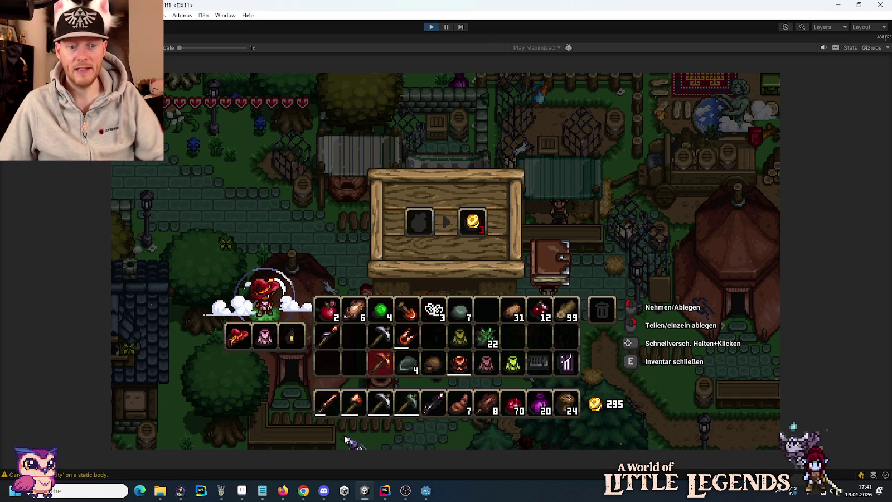
key("alt+Tab")
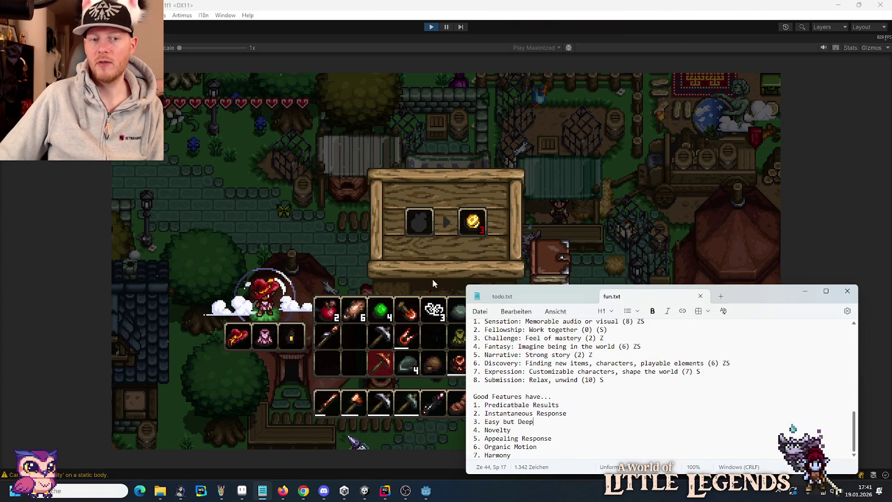
left_click(354, 357)
left_click(519, 316)
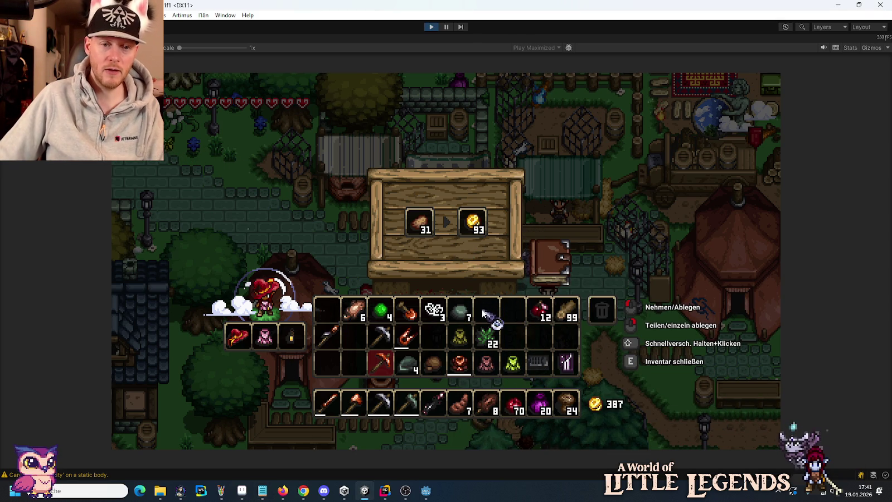
Switch from the running game back to the fun.txt notes in Notepad.
key("alt+Tab")
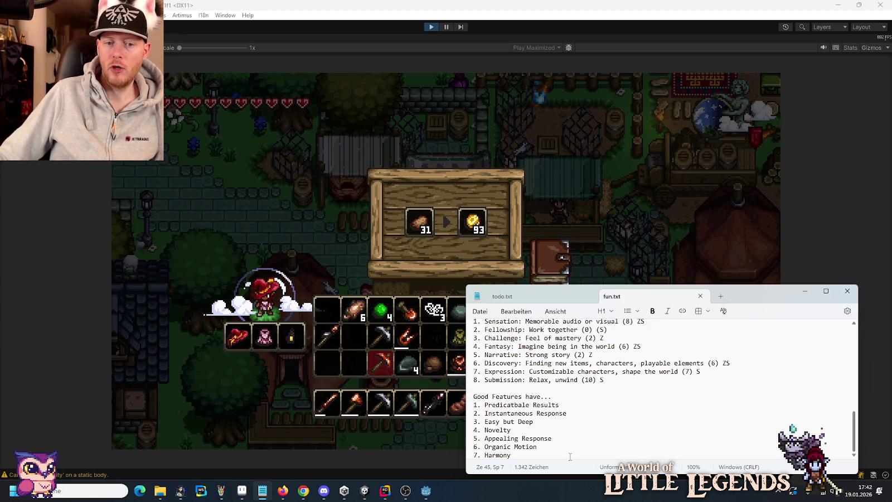
Highlight the Appealing Response and Organic Motion lines in fun.txt, then return to the game.
left_click_drag(496, 439, 538, 439)
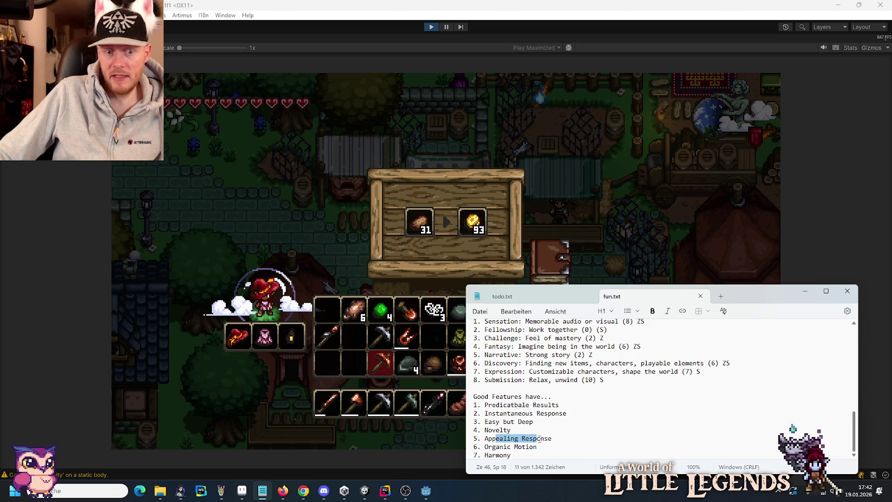
left_click_drag(485, 446, 534, 447)
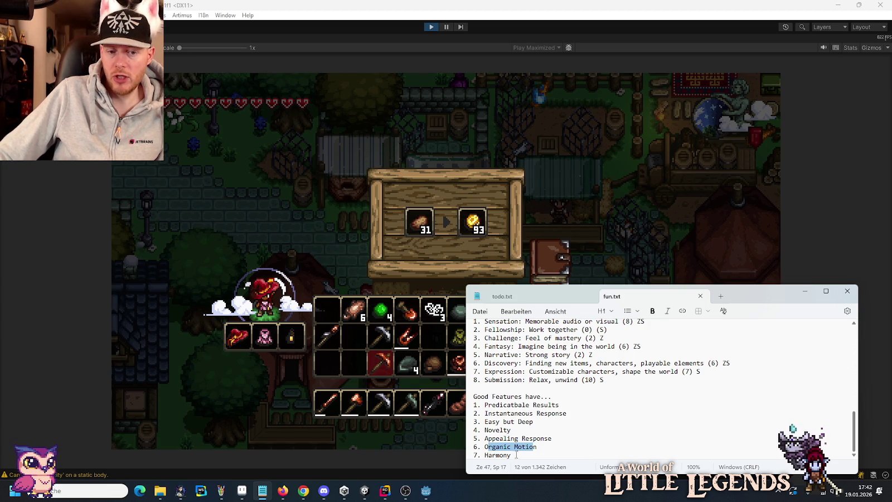
left_click(511, 455)
left_click(442, 262)
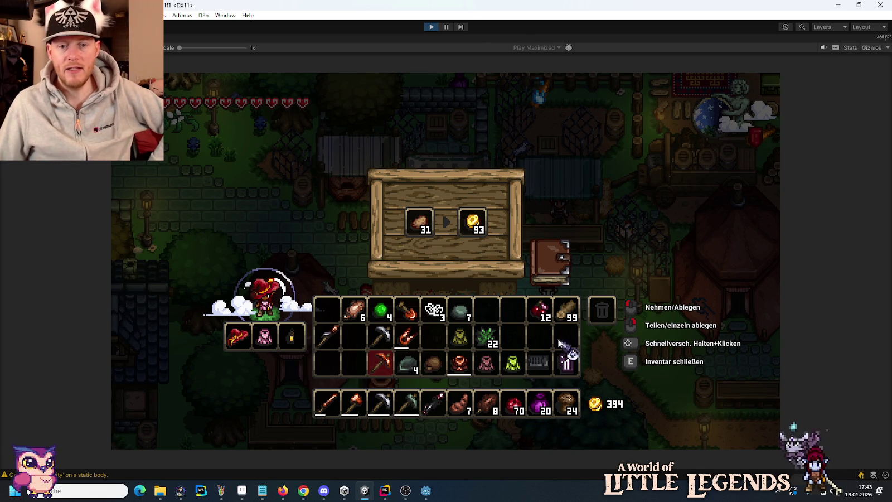
Inspect the inventory items while the village turns to night and the lamps light up.
mouse_move(544, 315)
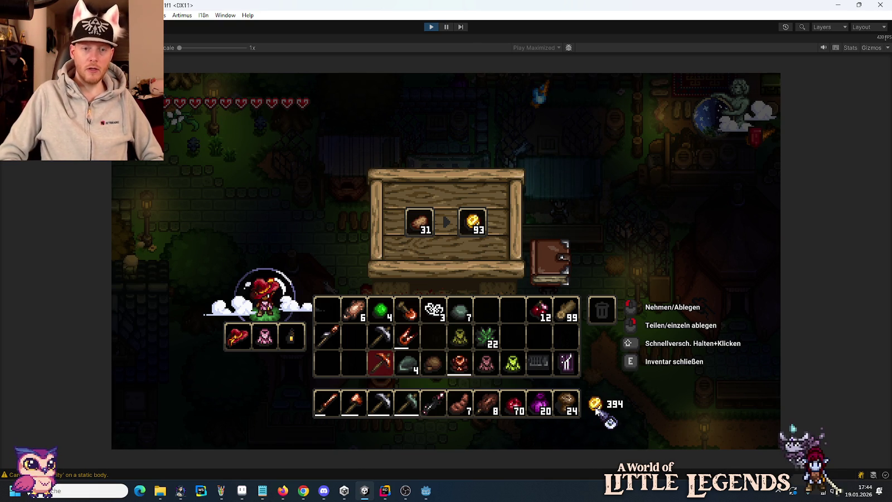
Reopen fun.txt and highlight Organic Motion, Appealing Response, Instantaneous Response and Predicatbale Results in turn.
left_click(262, 492)
left_click_drag(549, 450, 496, 449)
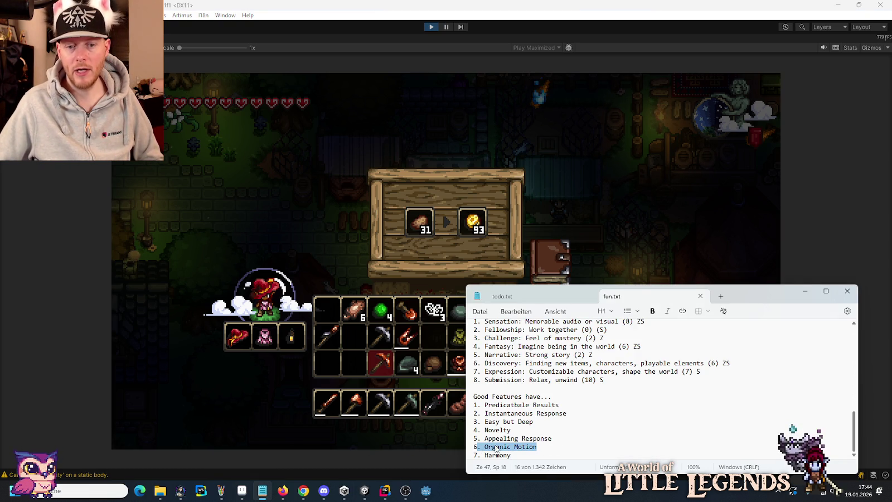
left_click_drag(553, 438, 474, 438)
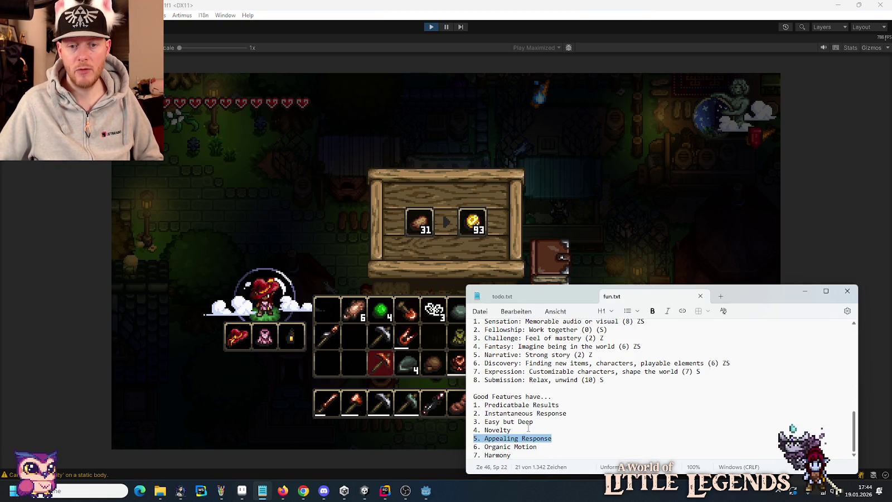
left_click_drag(566, 414, 473, 413)
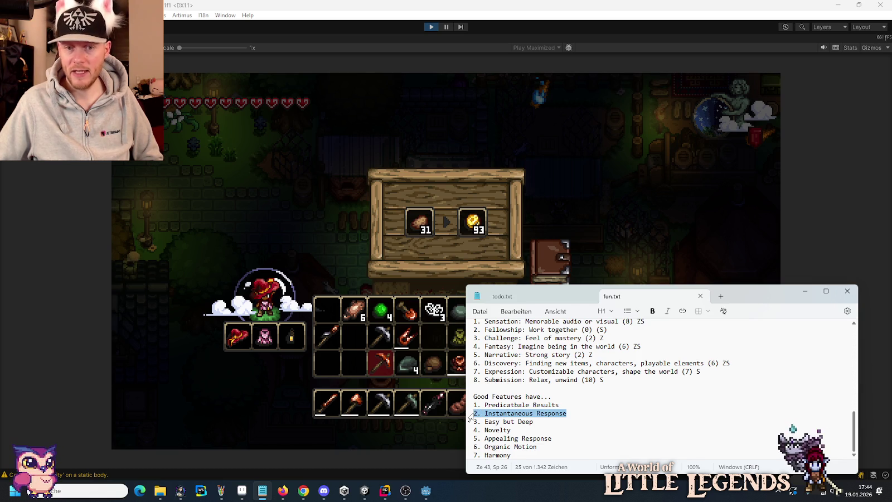
left_click_drag(560, 405, 469, 408)
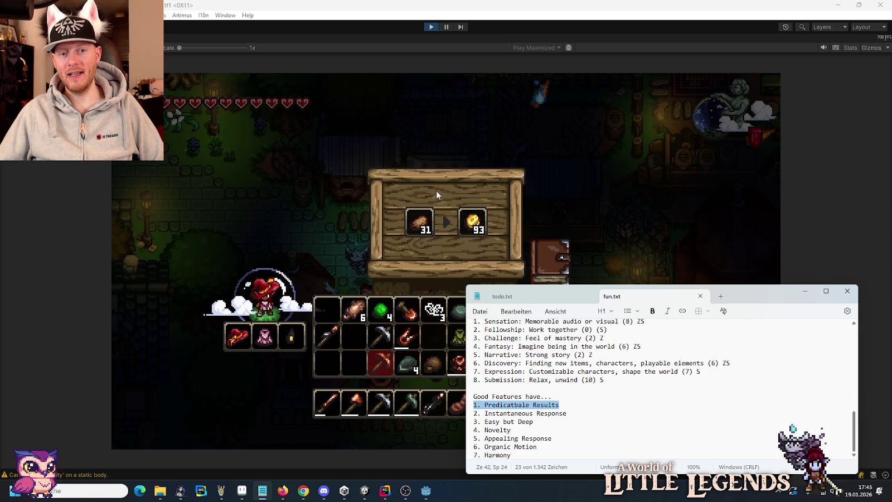
Keep playtesting, then take the 31 potatoes back out of the sell slot.
left_click(501, 231)
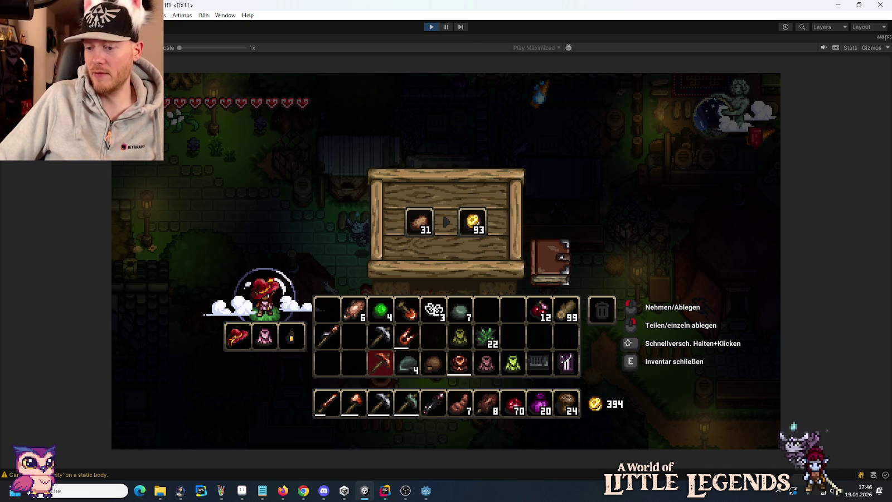
key("alt+Tab")
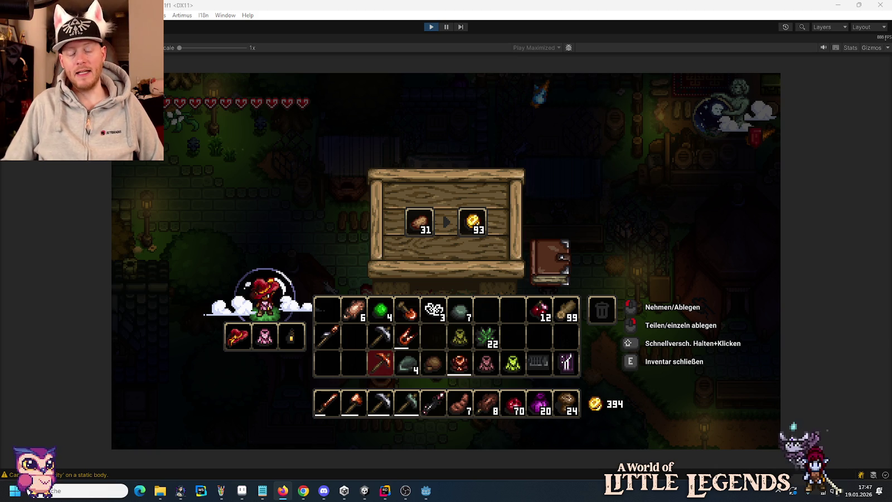
left_click(438, 228)
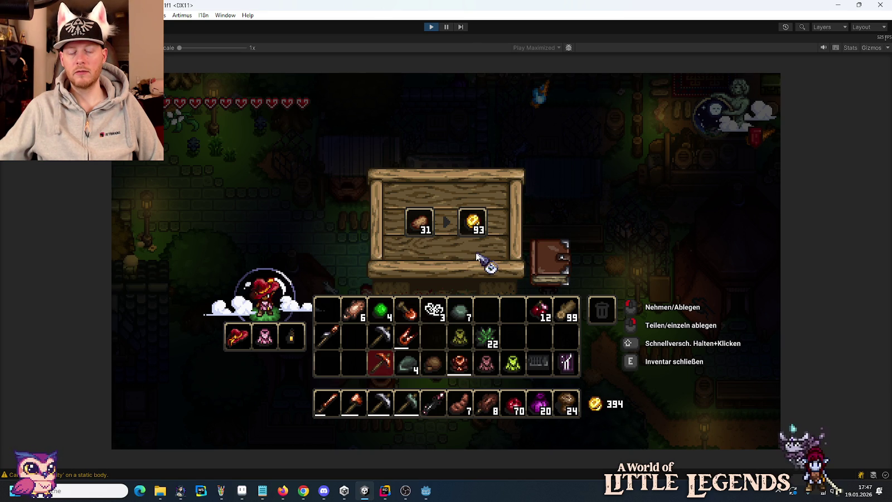
left_click(423, 224)
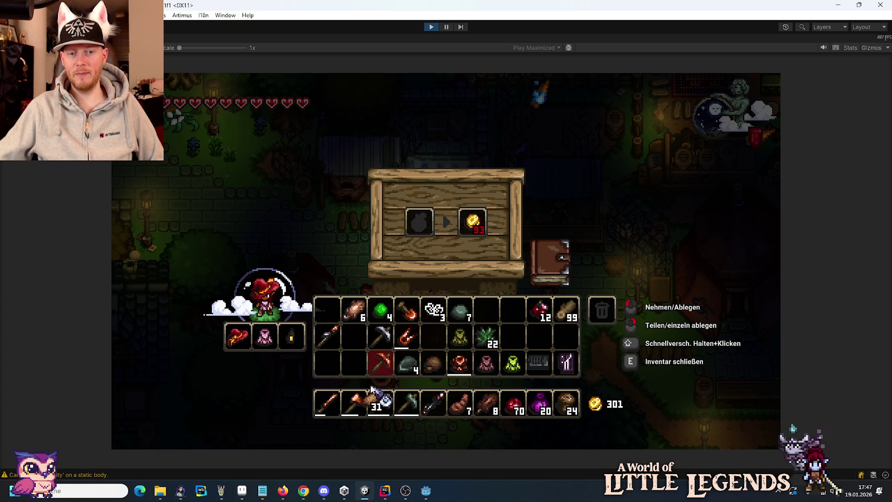
left_click(421, 222)
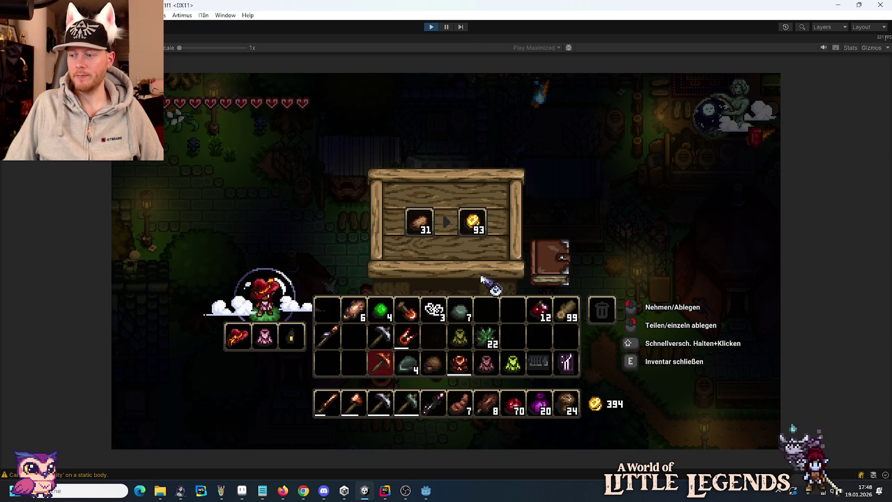
Stop Play mode to return to the LunariPalace scene in the editor.
left_click(428, 29)
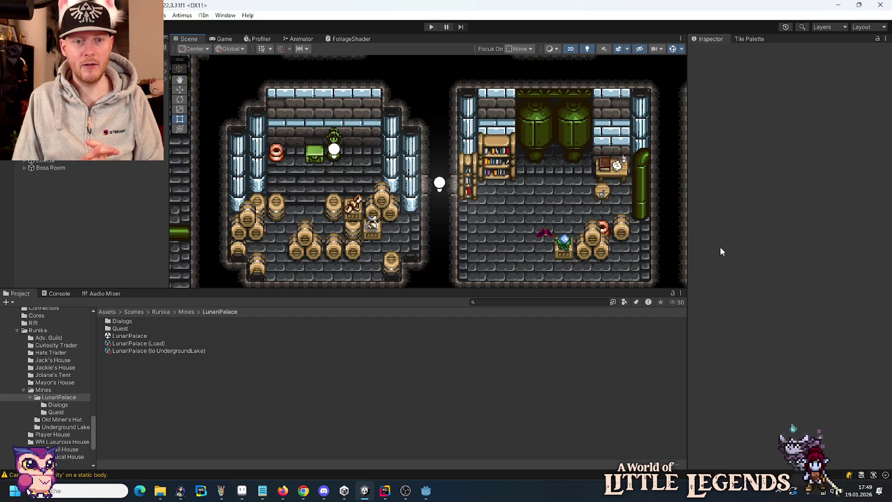
Open the commit view in Rider via Git > Commit File.
left_click(393, 493)
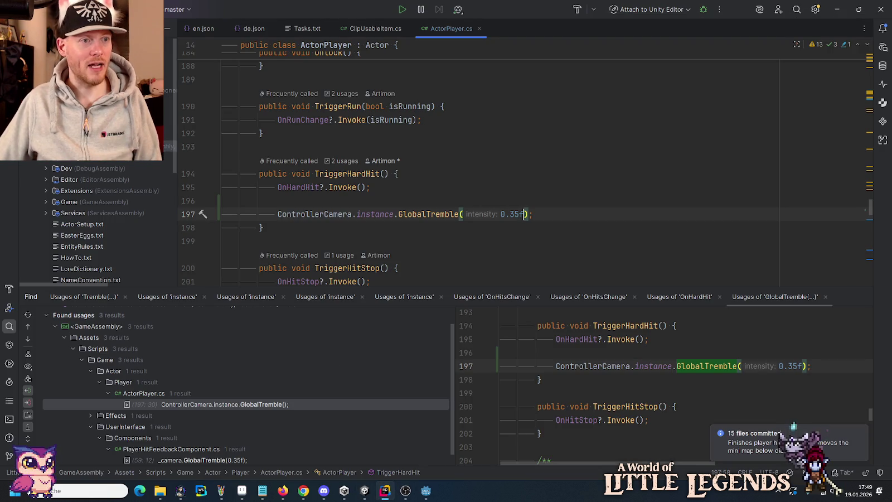
right_click(112, 219)
mouse_move(190, 95)
left_click(282, 94)
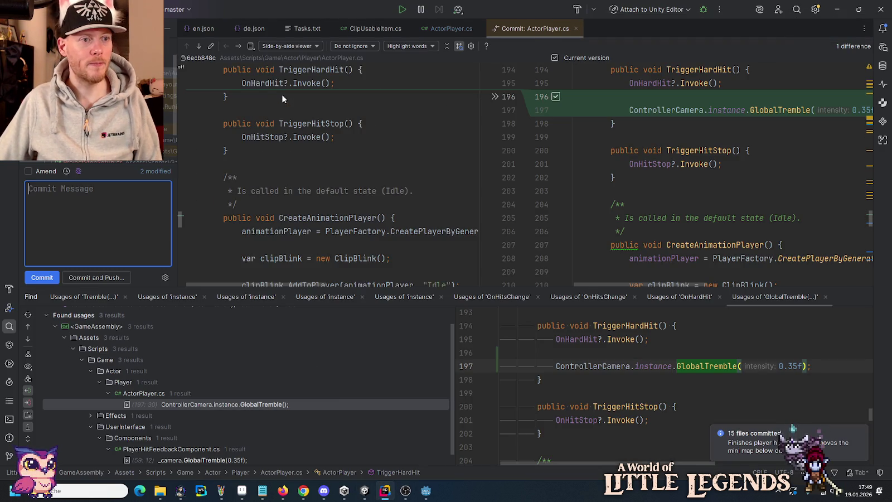
Step through the changed files' diffs to LunariPalace.unity and start the commit message.
left_click(200, 46)
left_click(199, 46)
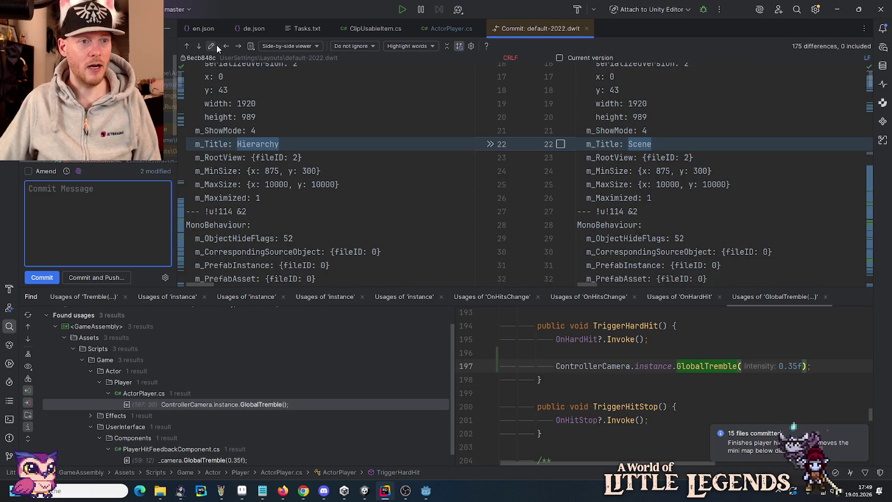
left_click(238, 46)
left_click(238, 45)
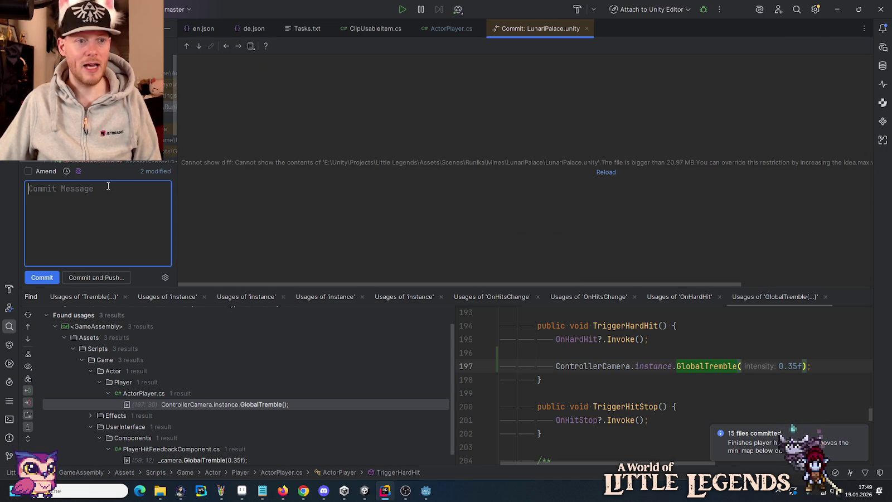
left_click(868, 294)
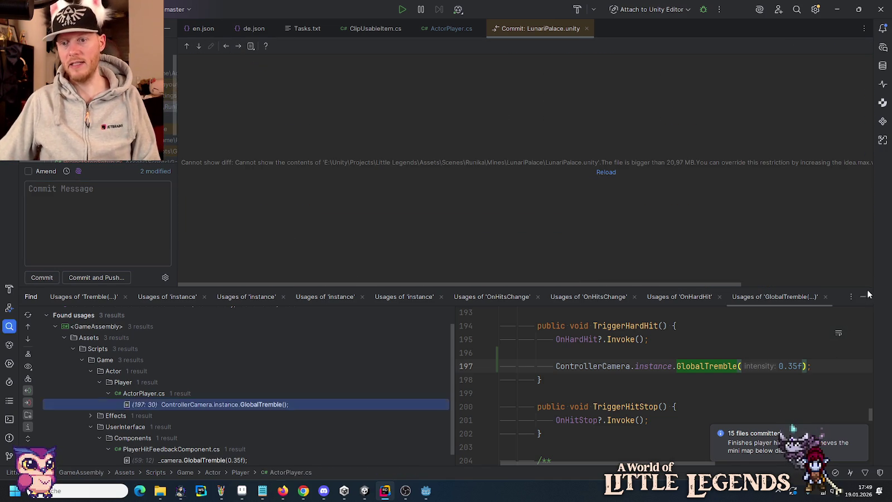
left_click(866, 295)
left_click(80, 276)
Commit with message 'Adds hard hit cam tremble and lunari palace hor. passage lights.' despite failed checks, and push to remote.
type("Adds hard hit cam tremble and lunari pal")
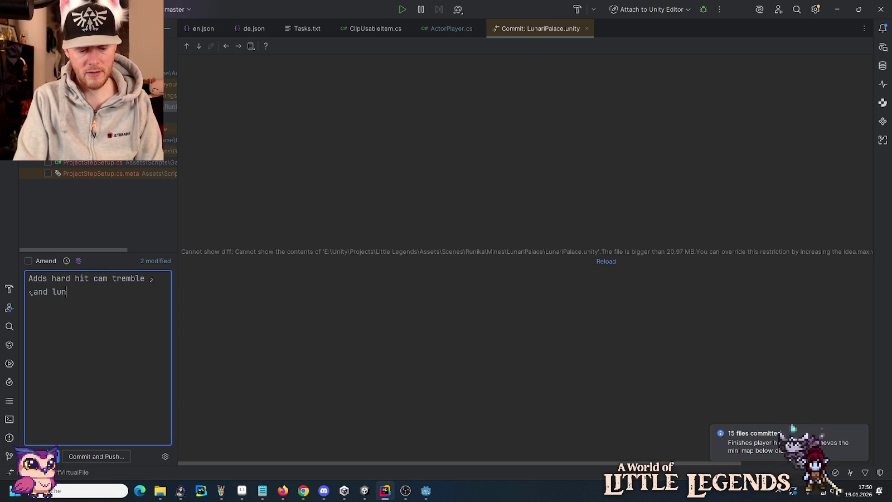
type("ace")
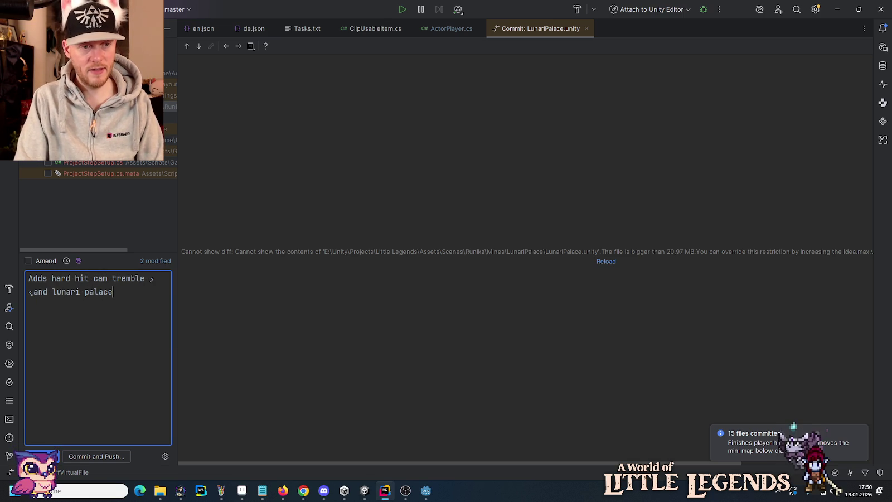
type(" hor. ")
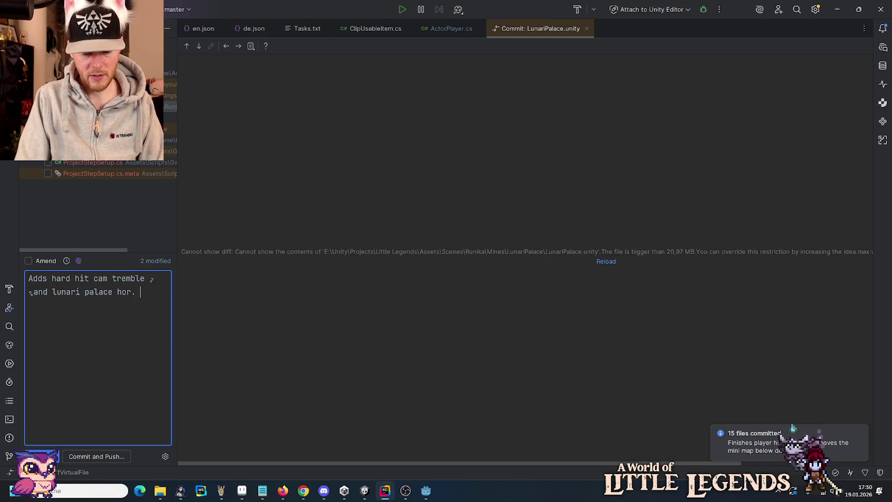
type("passage lights.")
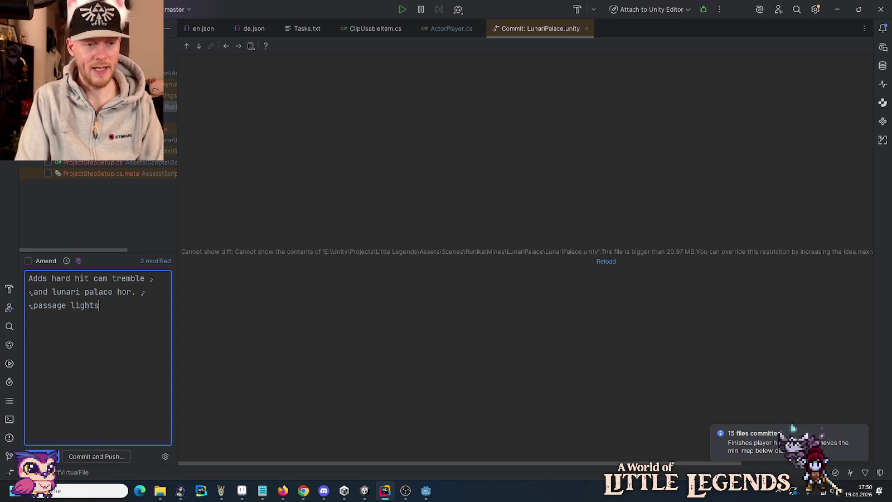
left_click(101, 455)
left_click(141, 456)
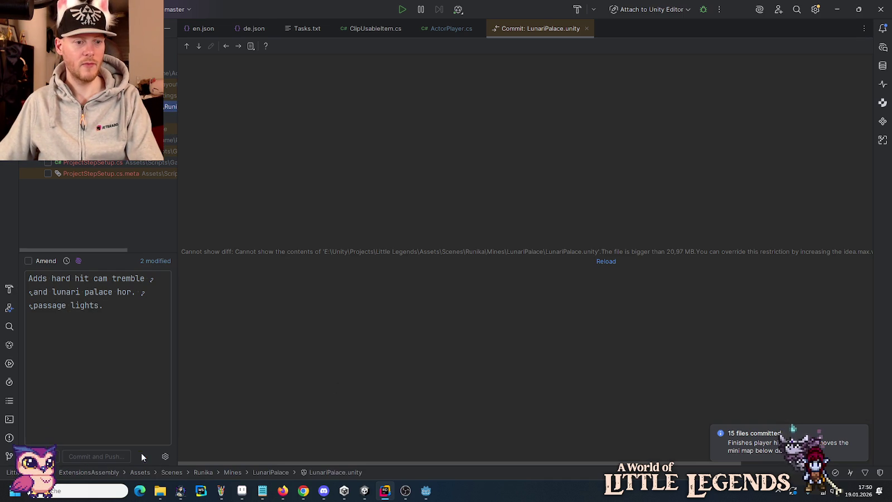
left_click(549, 354)
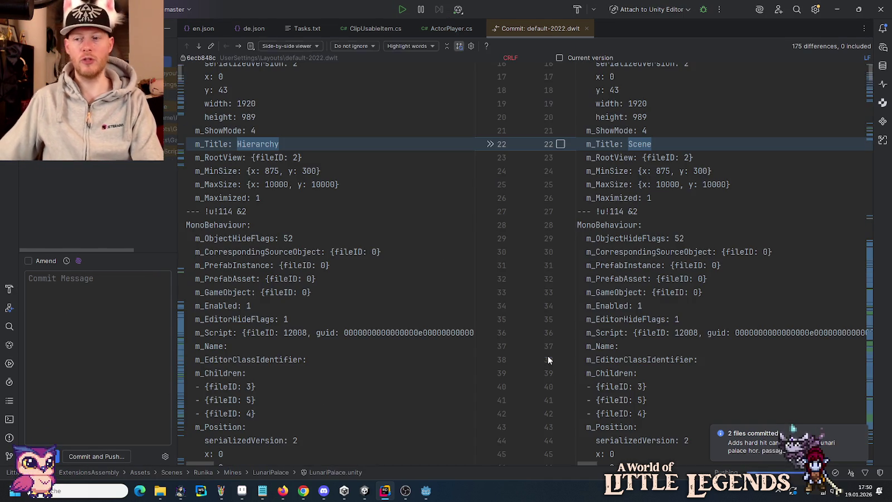